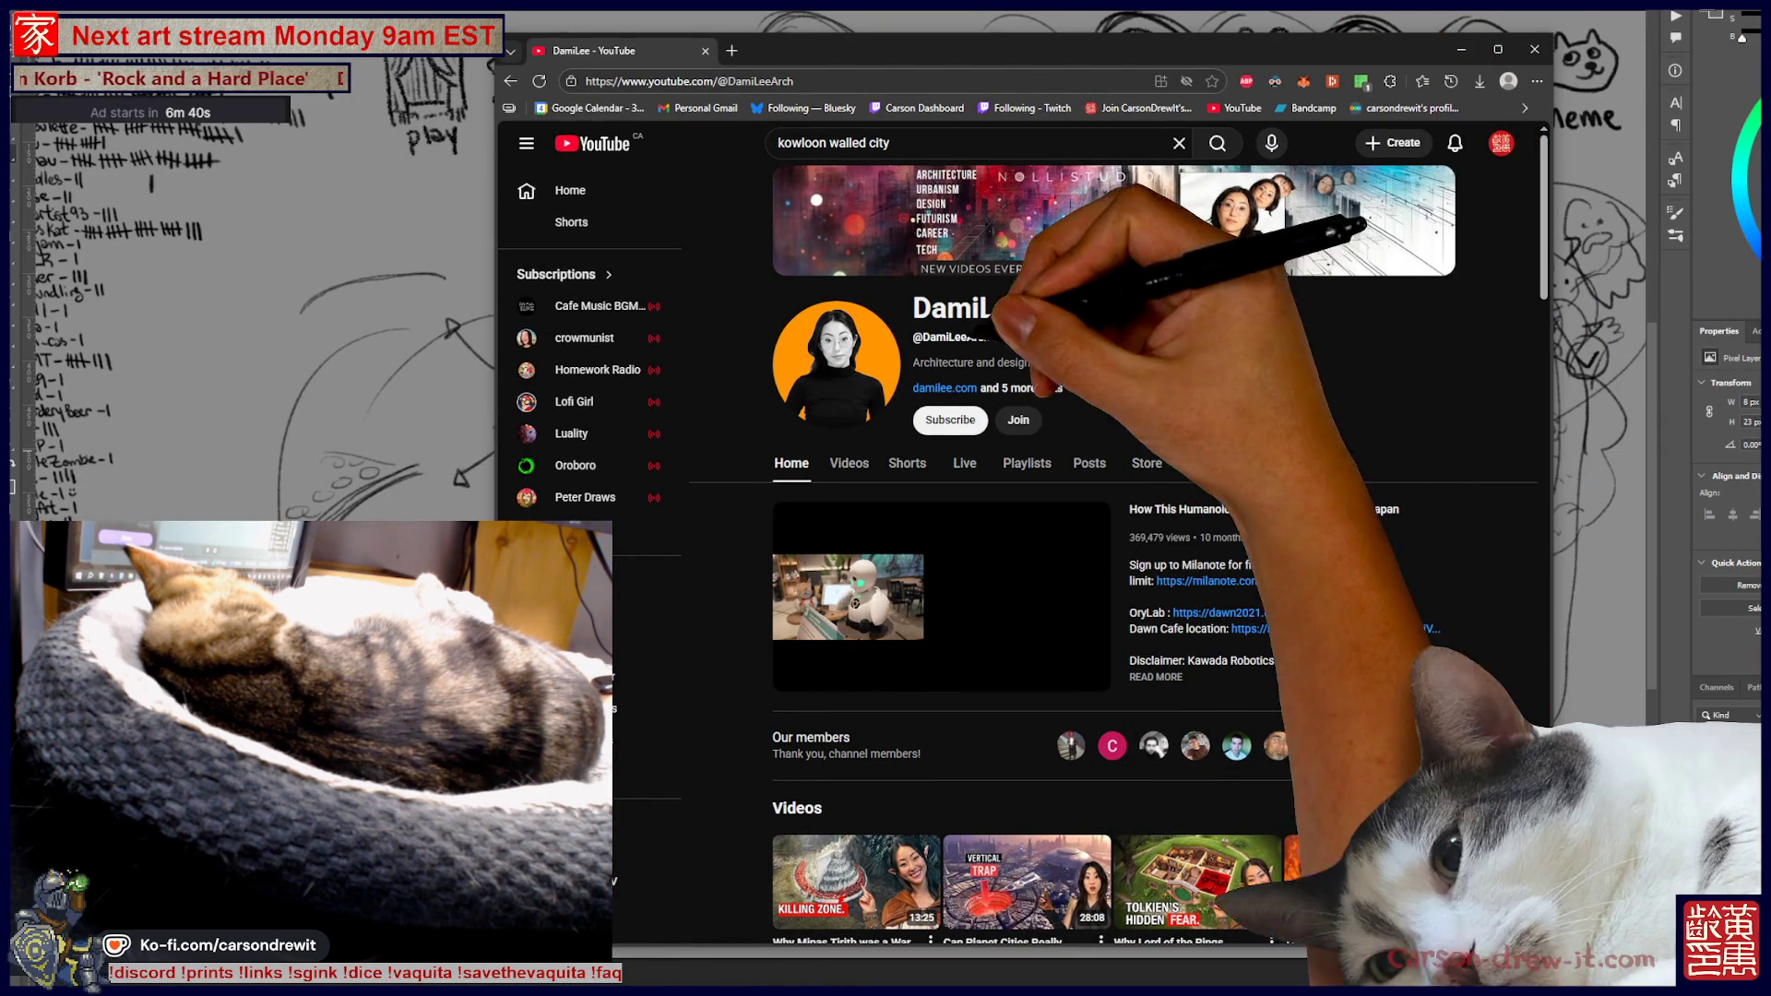
Open the architecture channel's Videos list, zoom the page in, and scroll down to the Kowloon Walled City video
left_click(848, 464)
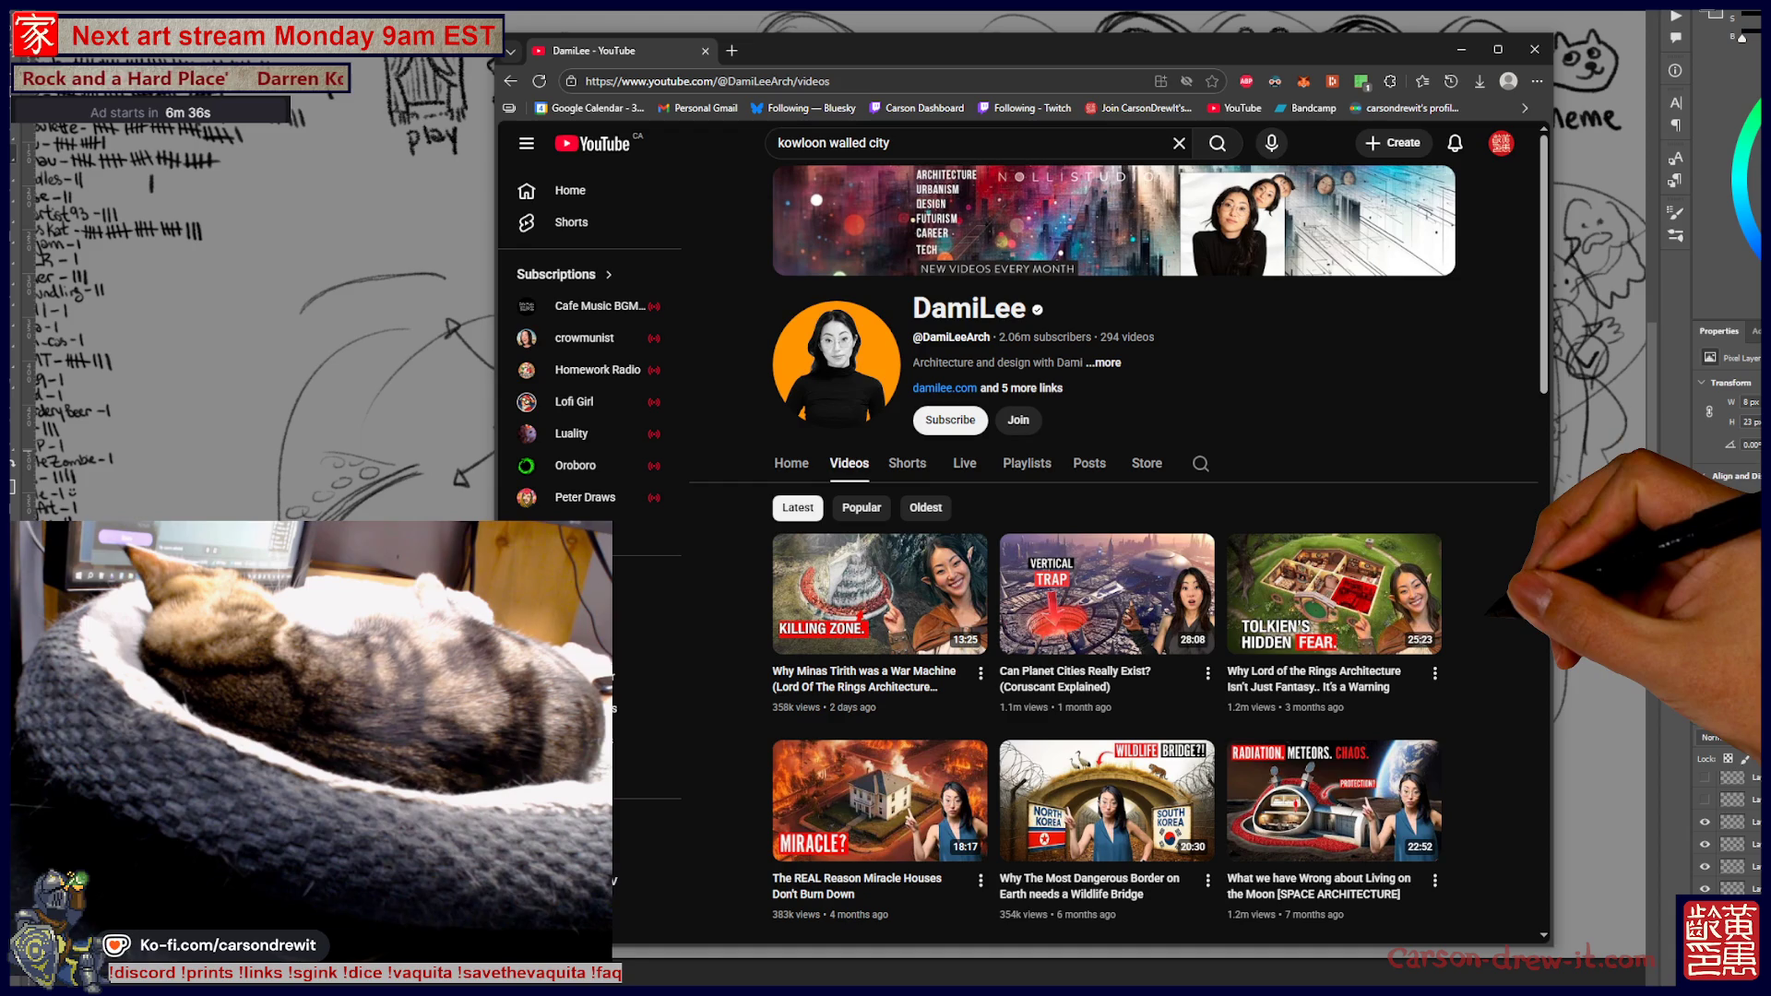
key("ctrl+plus")
key("ctrl+plus")
key("ctrl+plus")
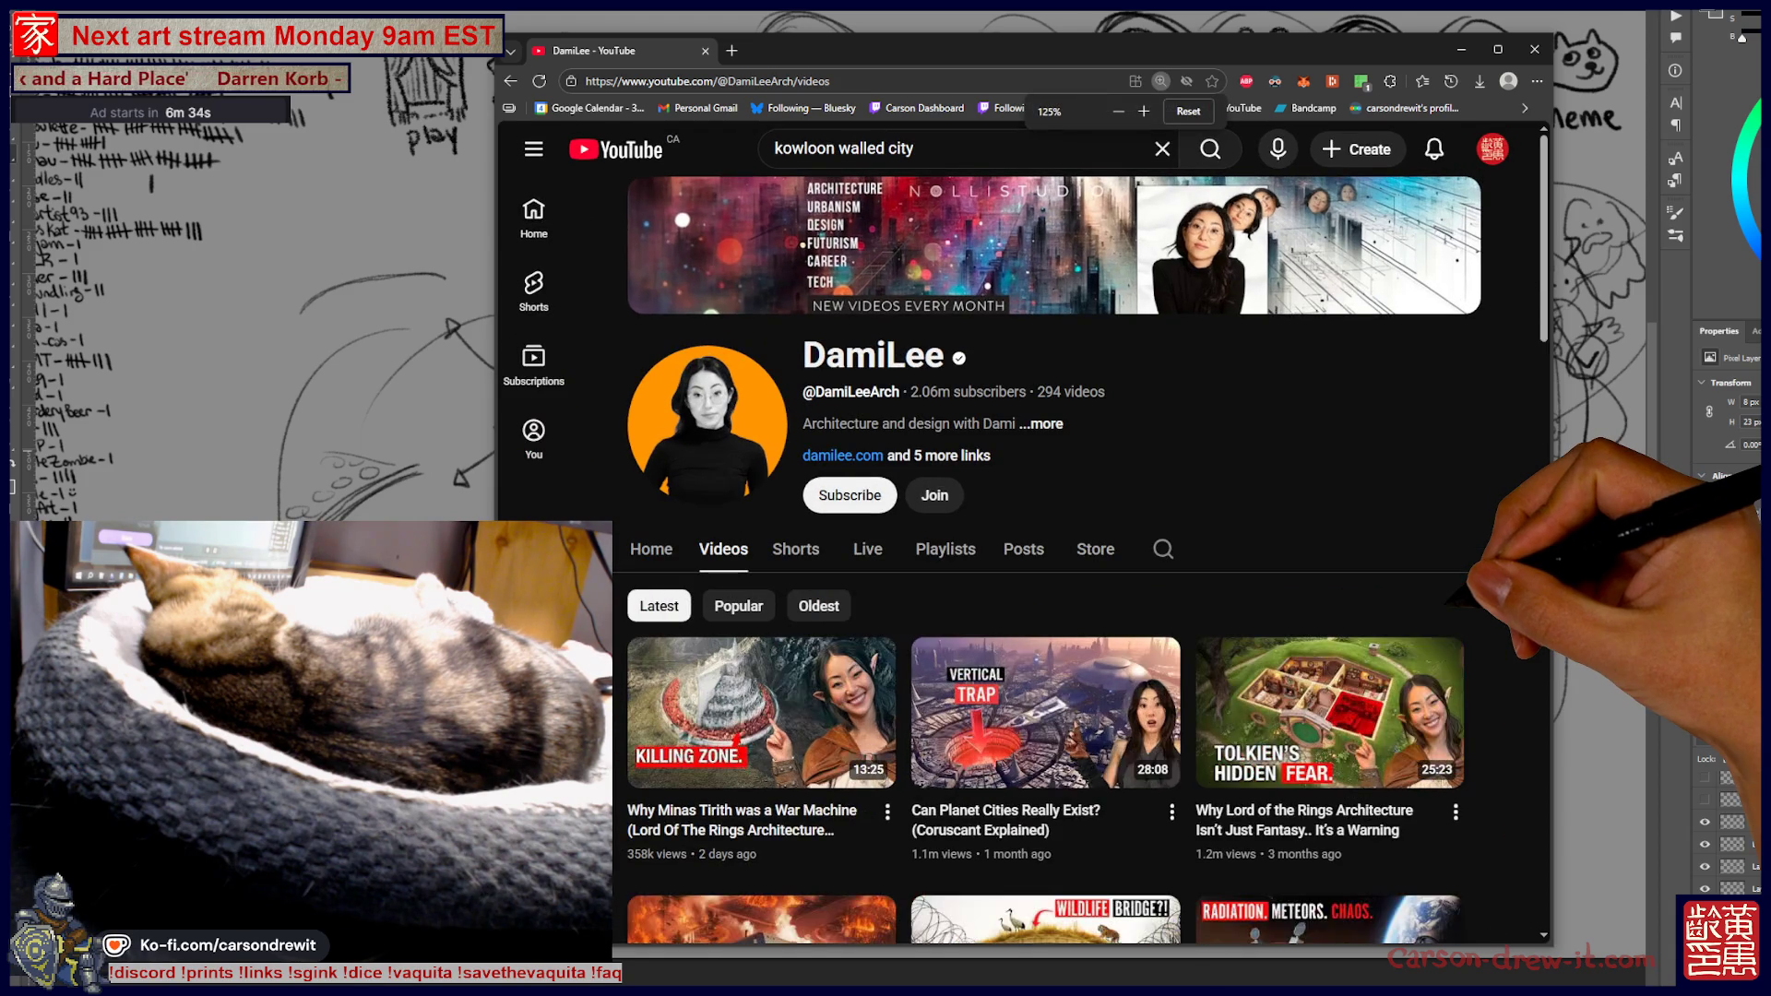
scroll(1061, 554, "down", 3)
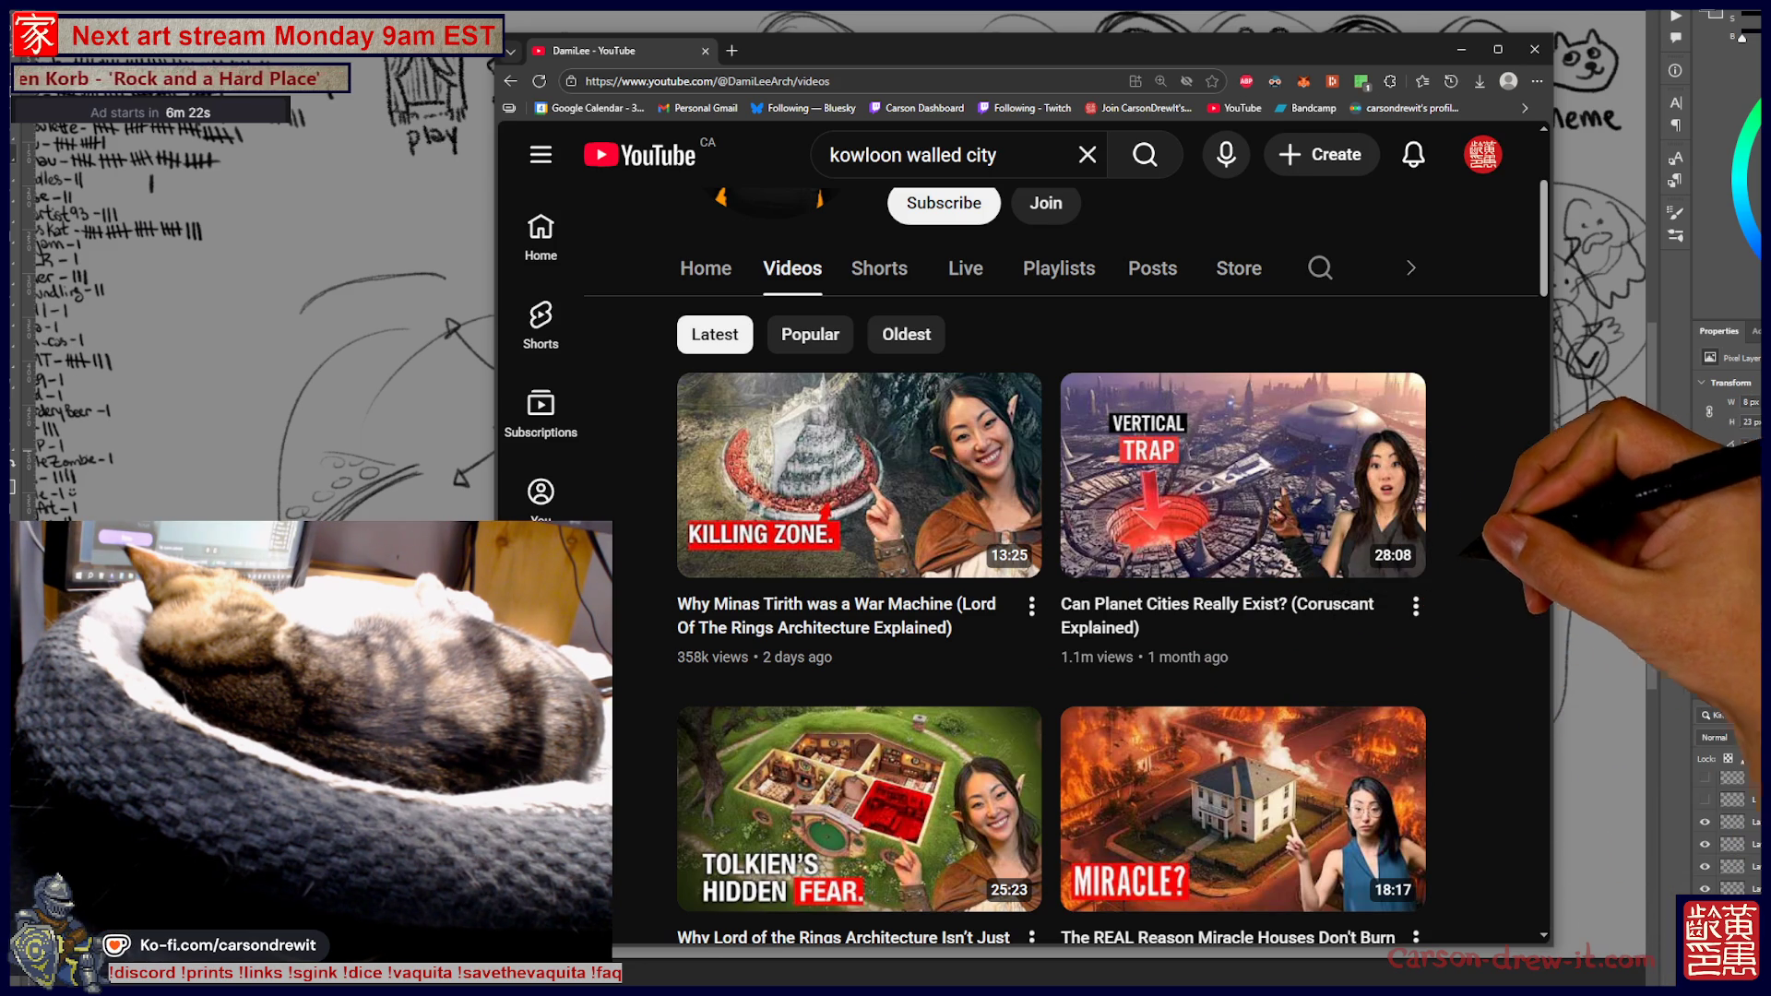
scroll(1051, 591, "down", 3)
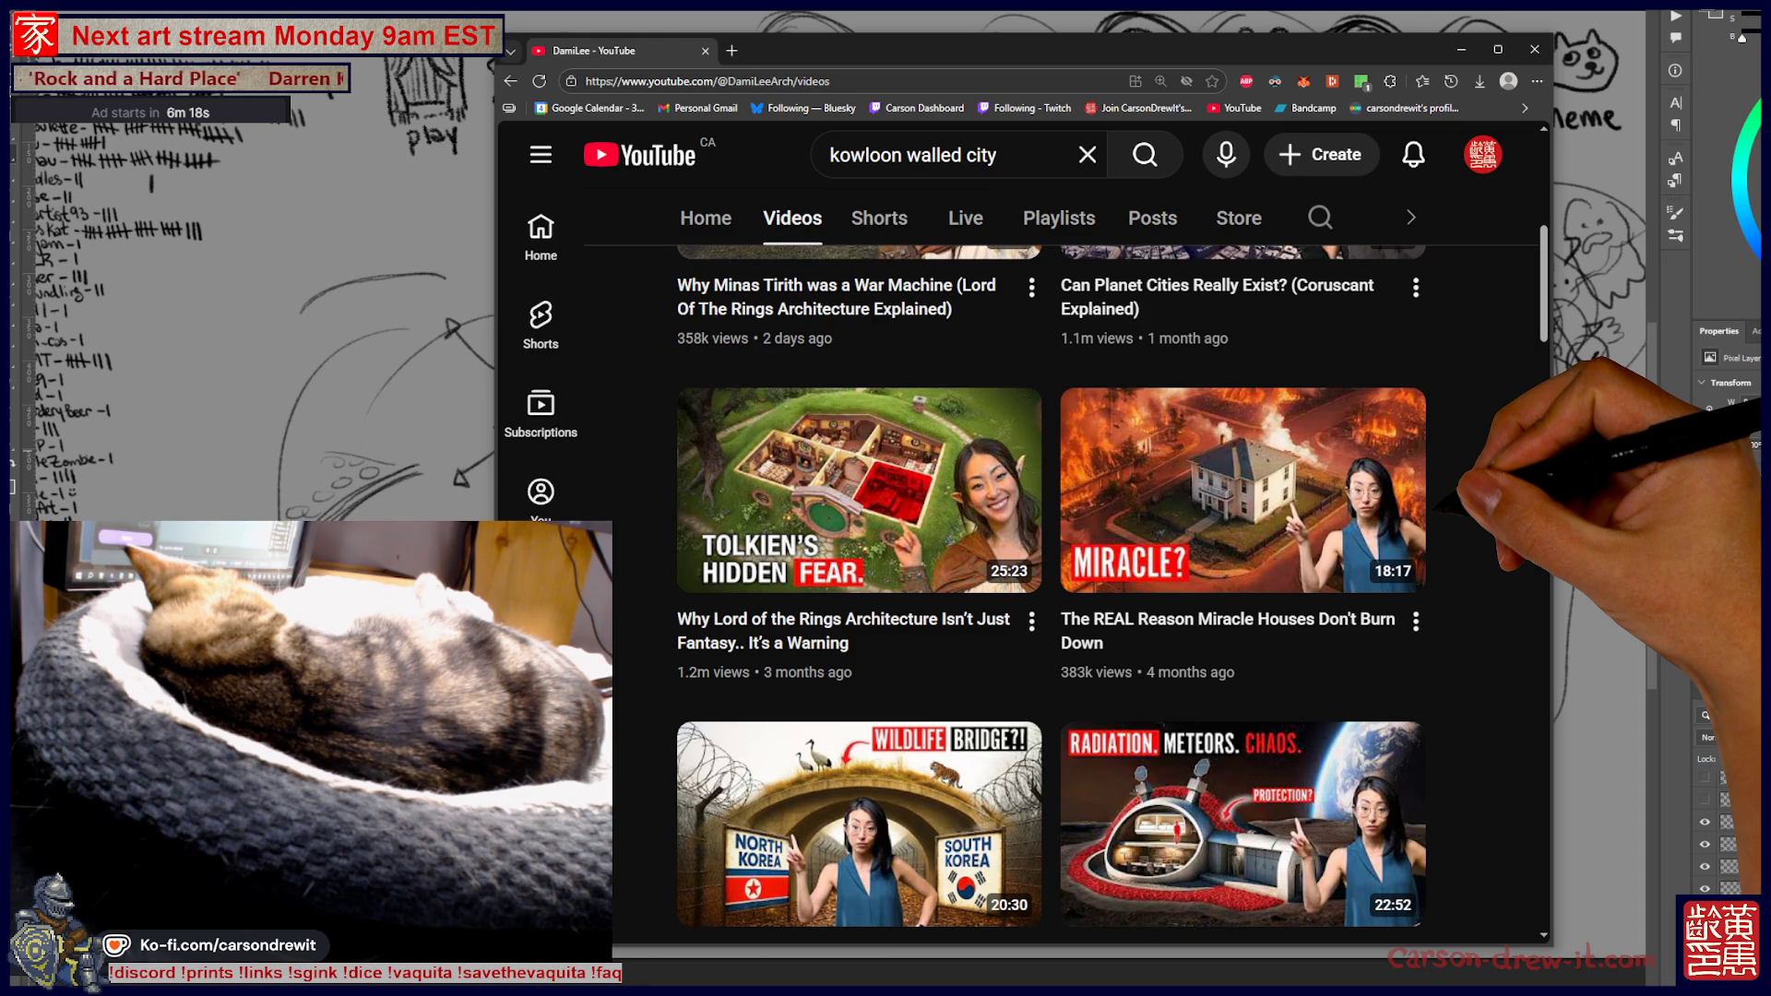
scroll(1052, 590, "down", 2)
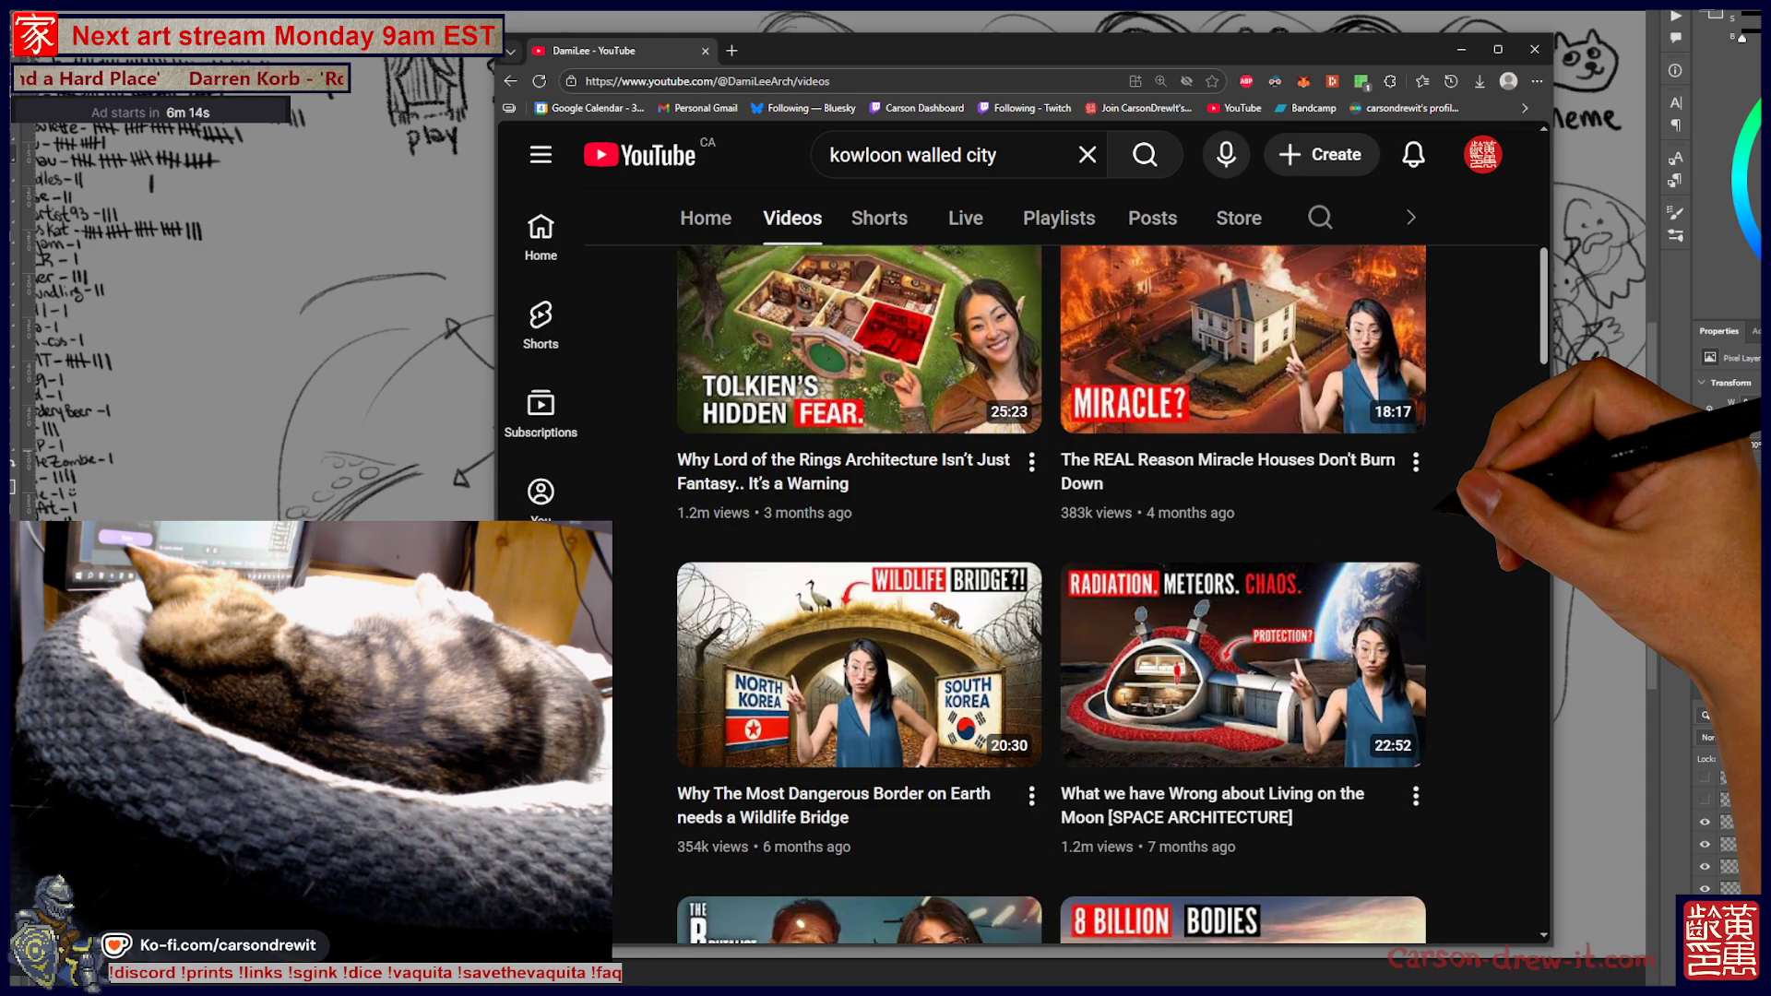
scroll(1052, 591, "down", 4)
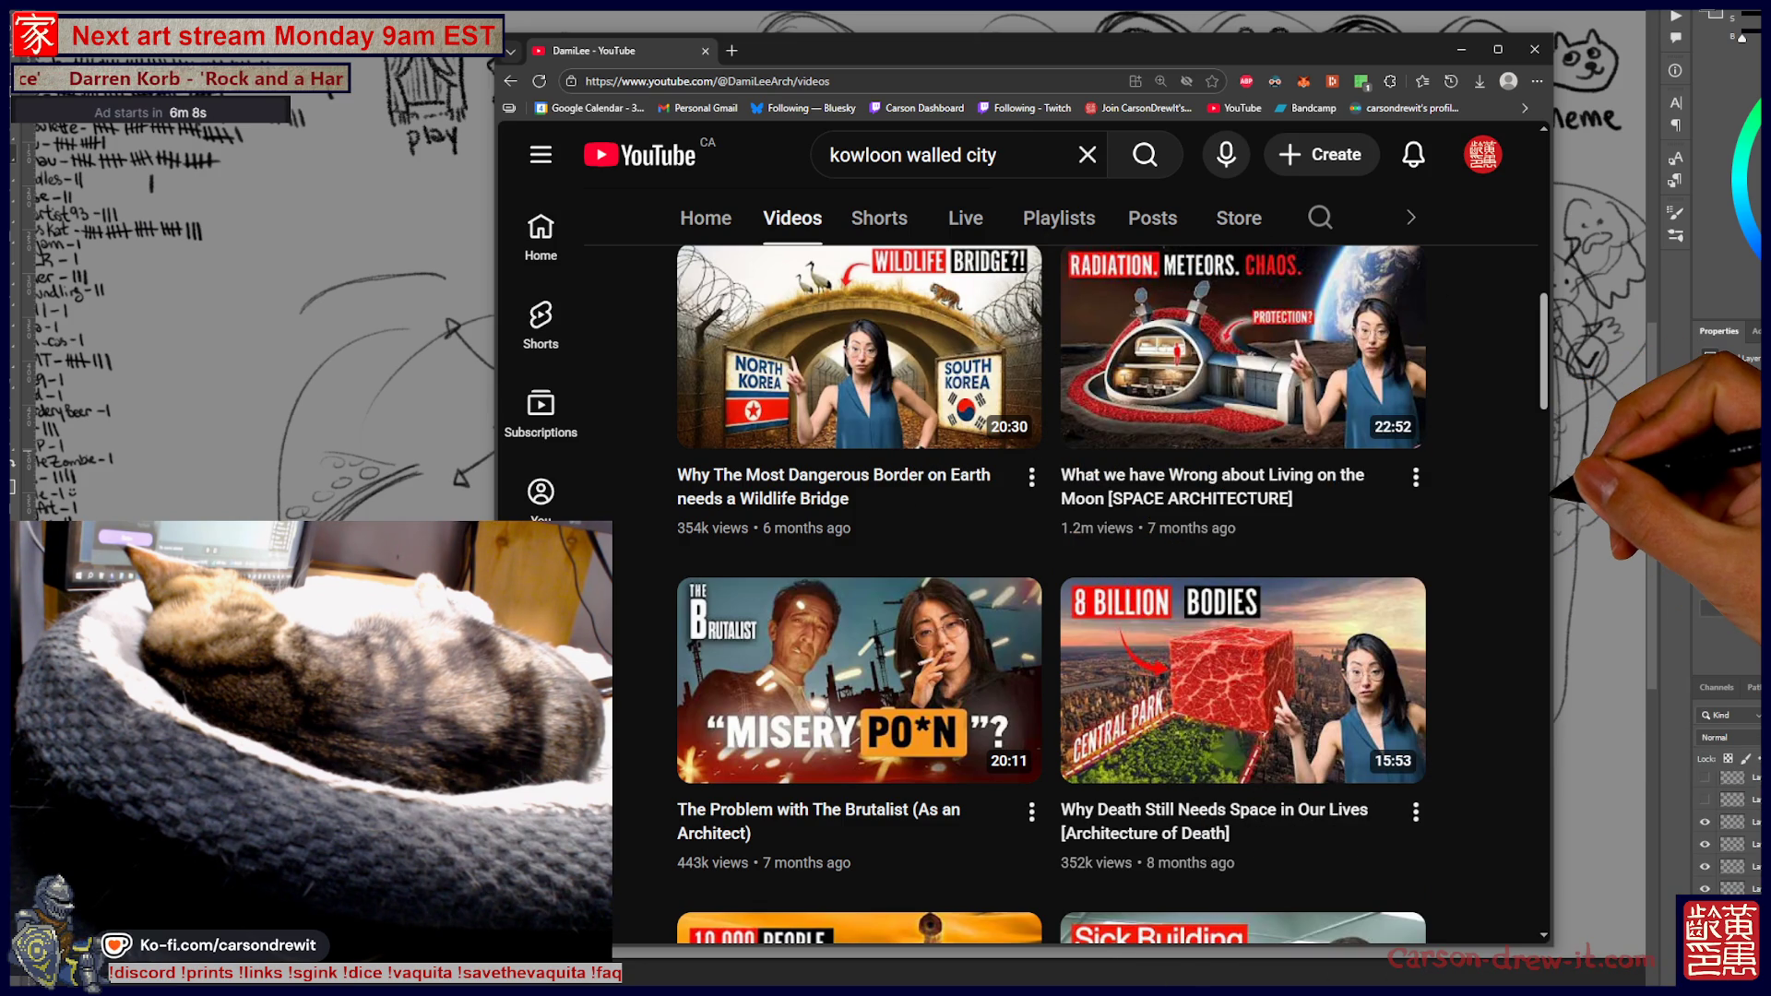
scroll(1052, 590, "down", 2)
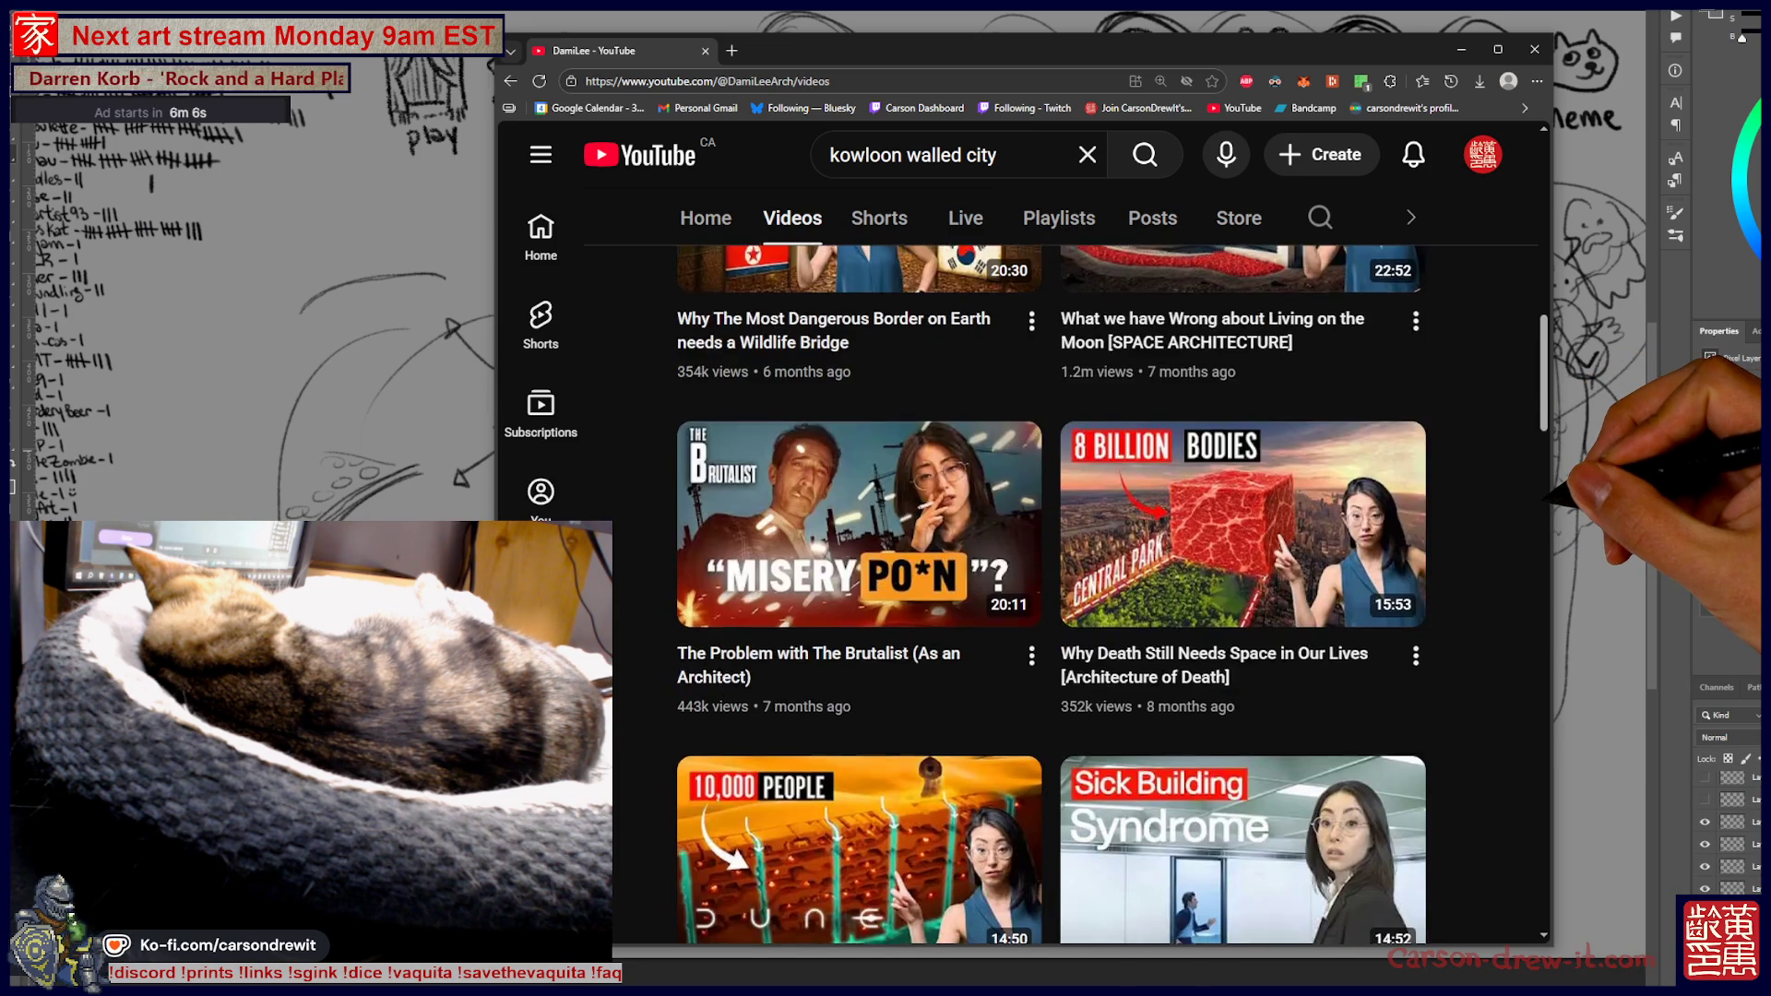
scroll(1052, 590, "up", 3)
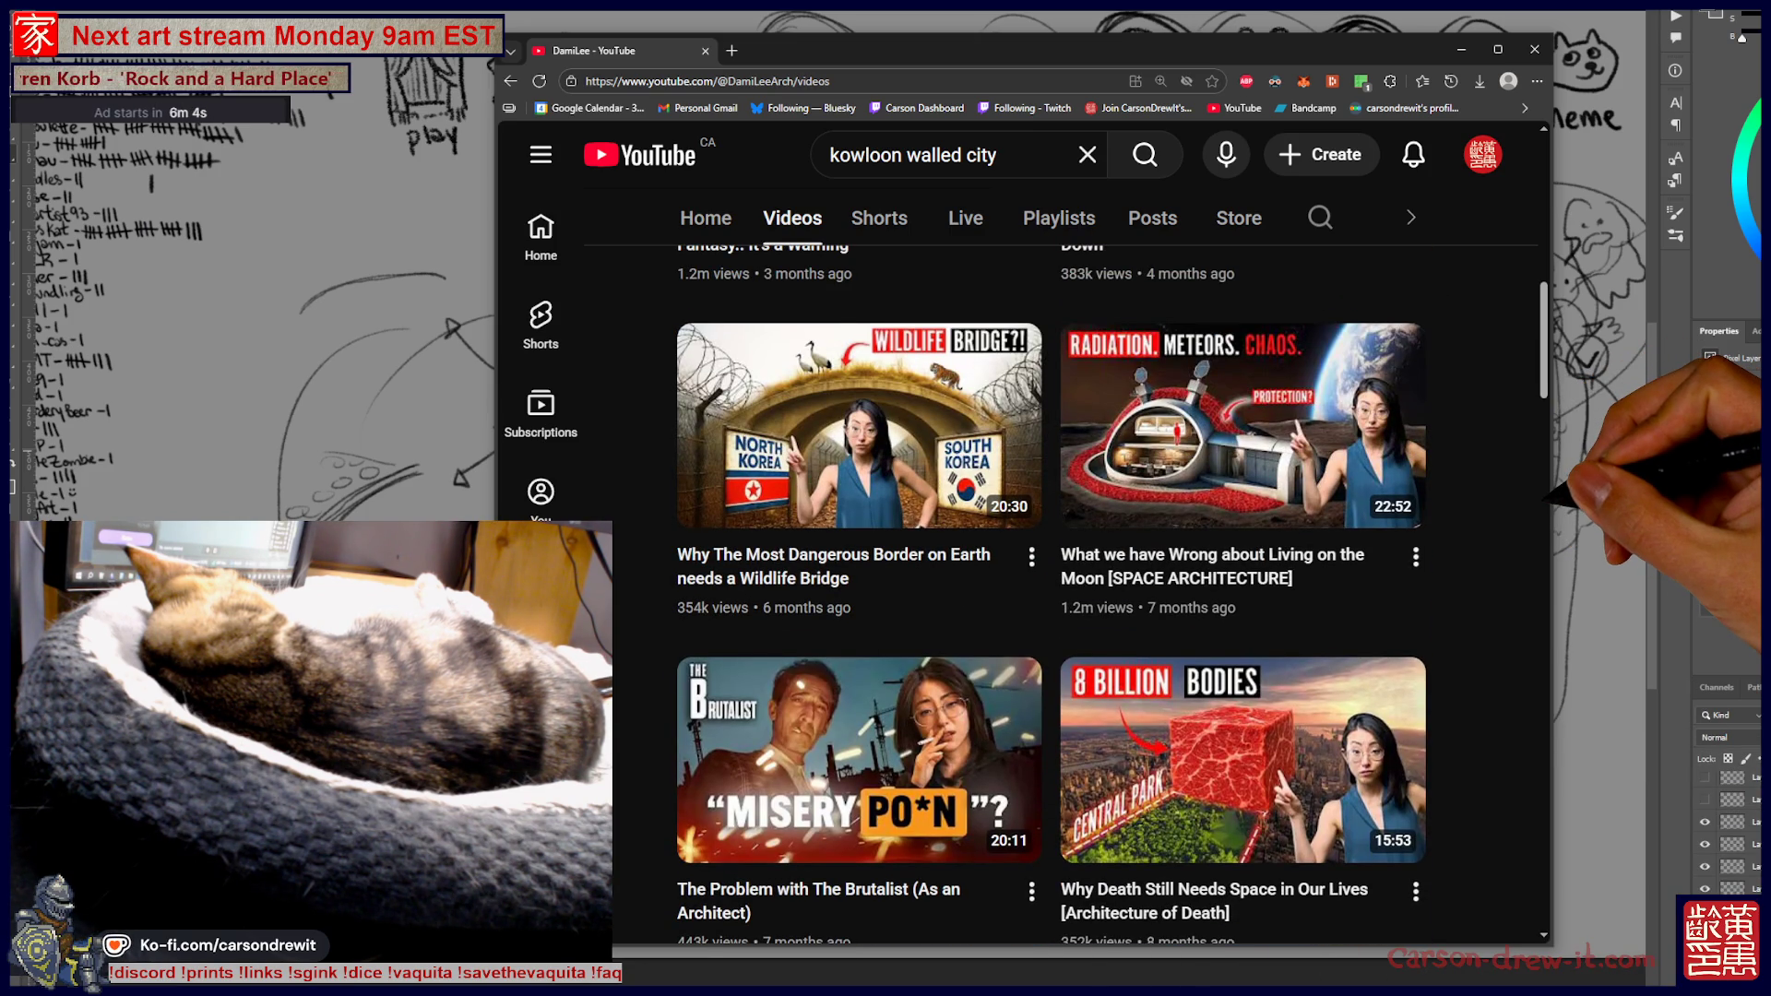
scroll(1052, 590, "down", 3)
scroll(1052, 591, "up", 1)
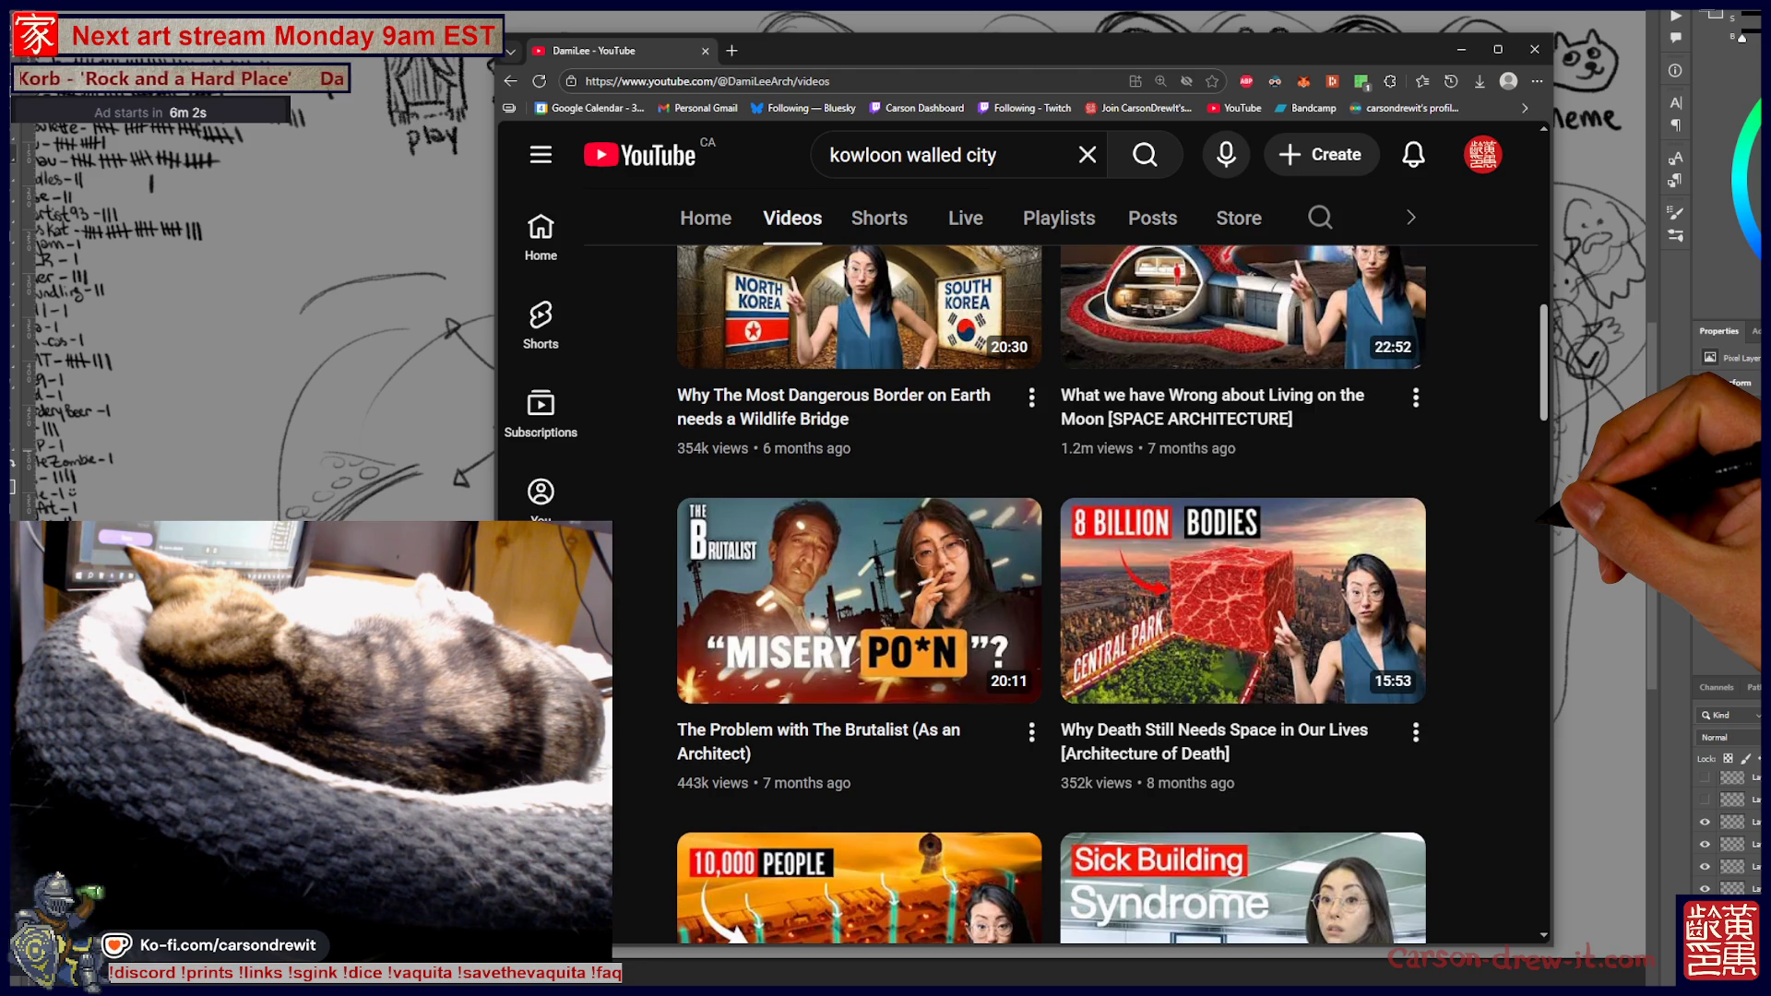
scroll(1051, 591, "up", 2)
scroll(1052, 591, "down", 5)
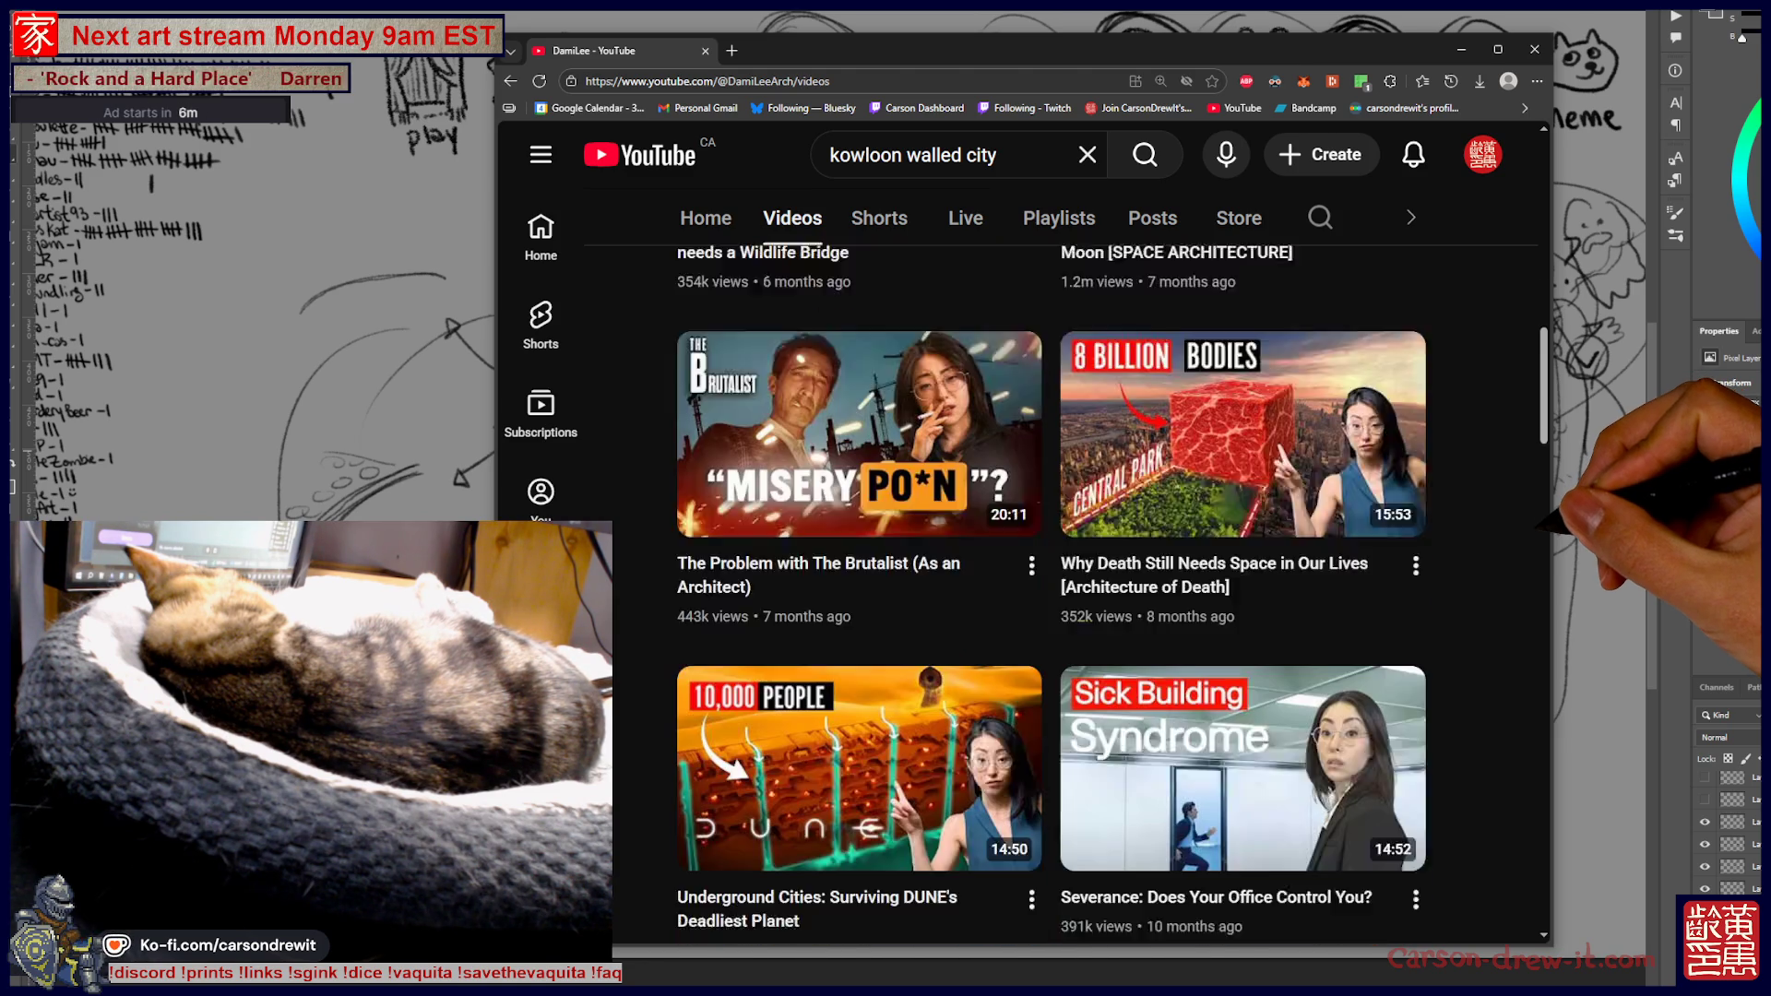
scroll(1052, 591, "up", 3)
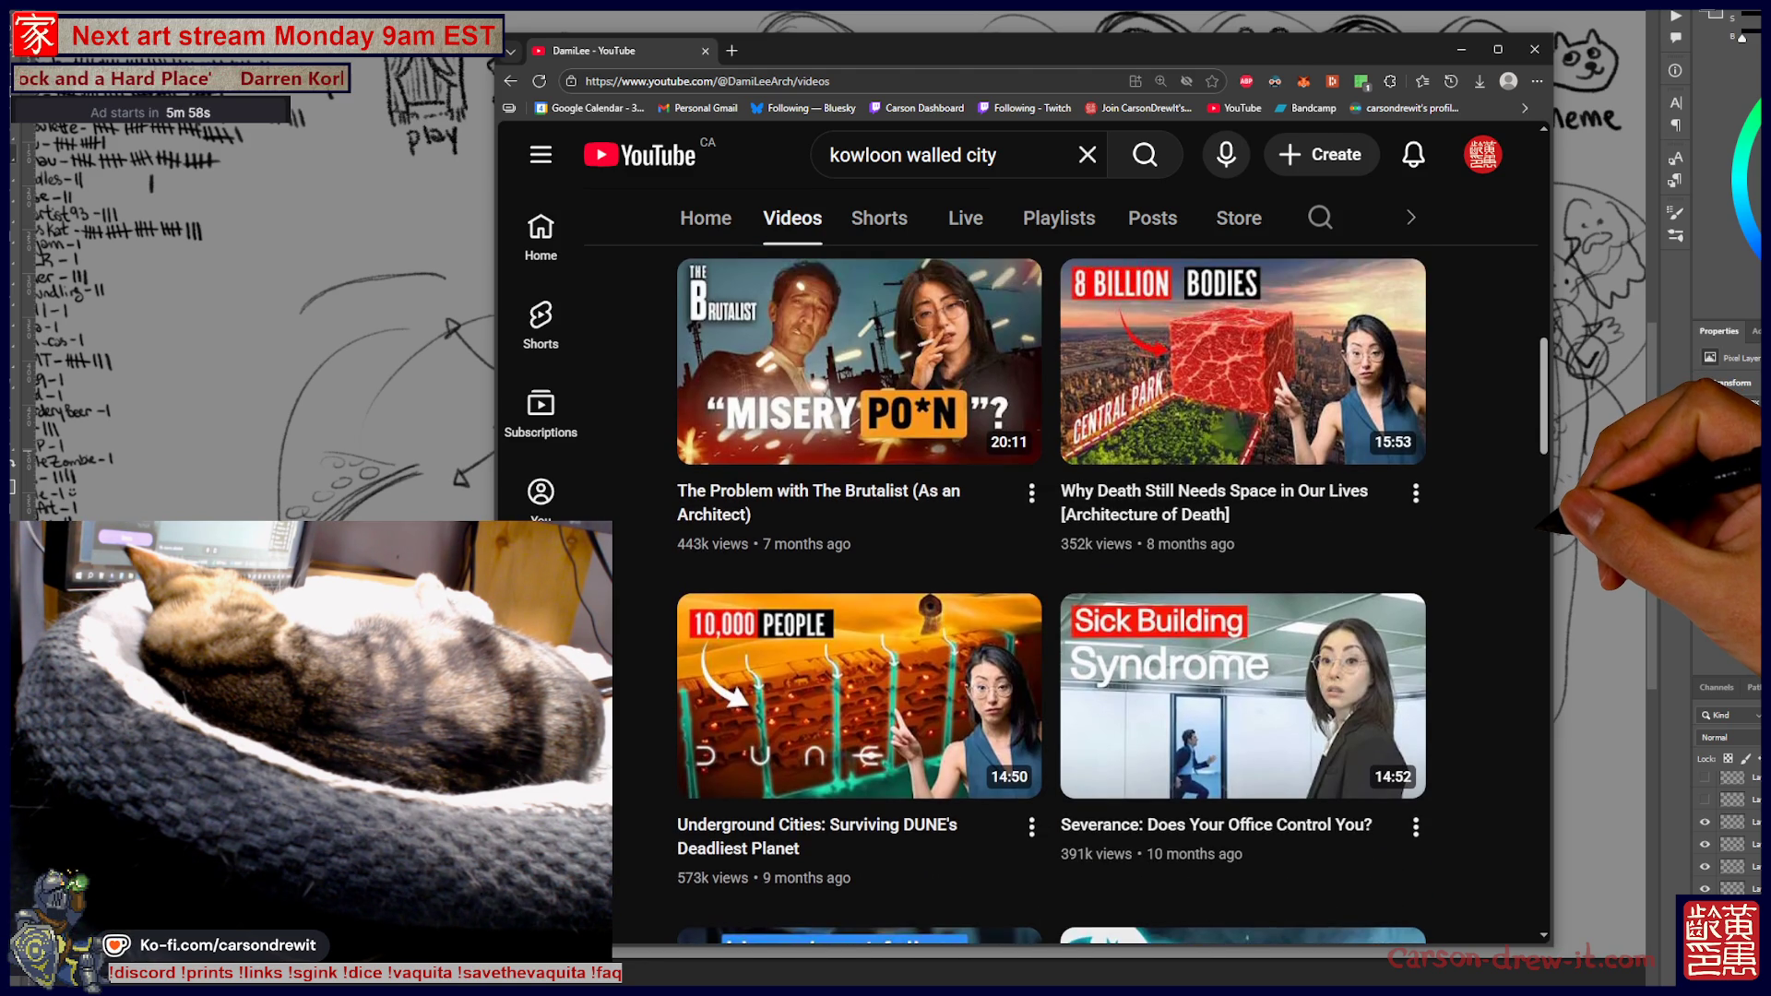
scroll(1052, 590, "down", 4)
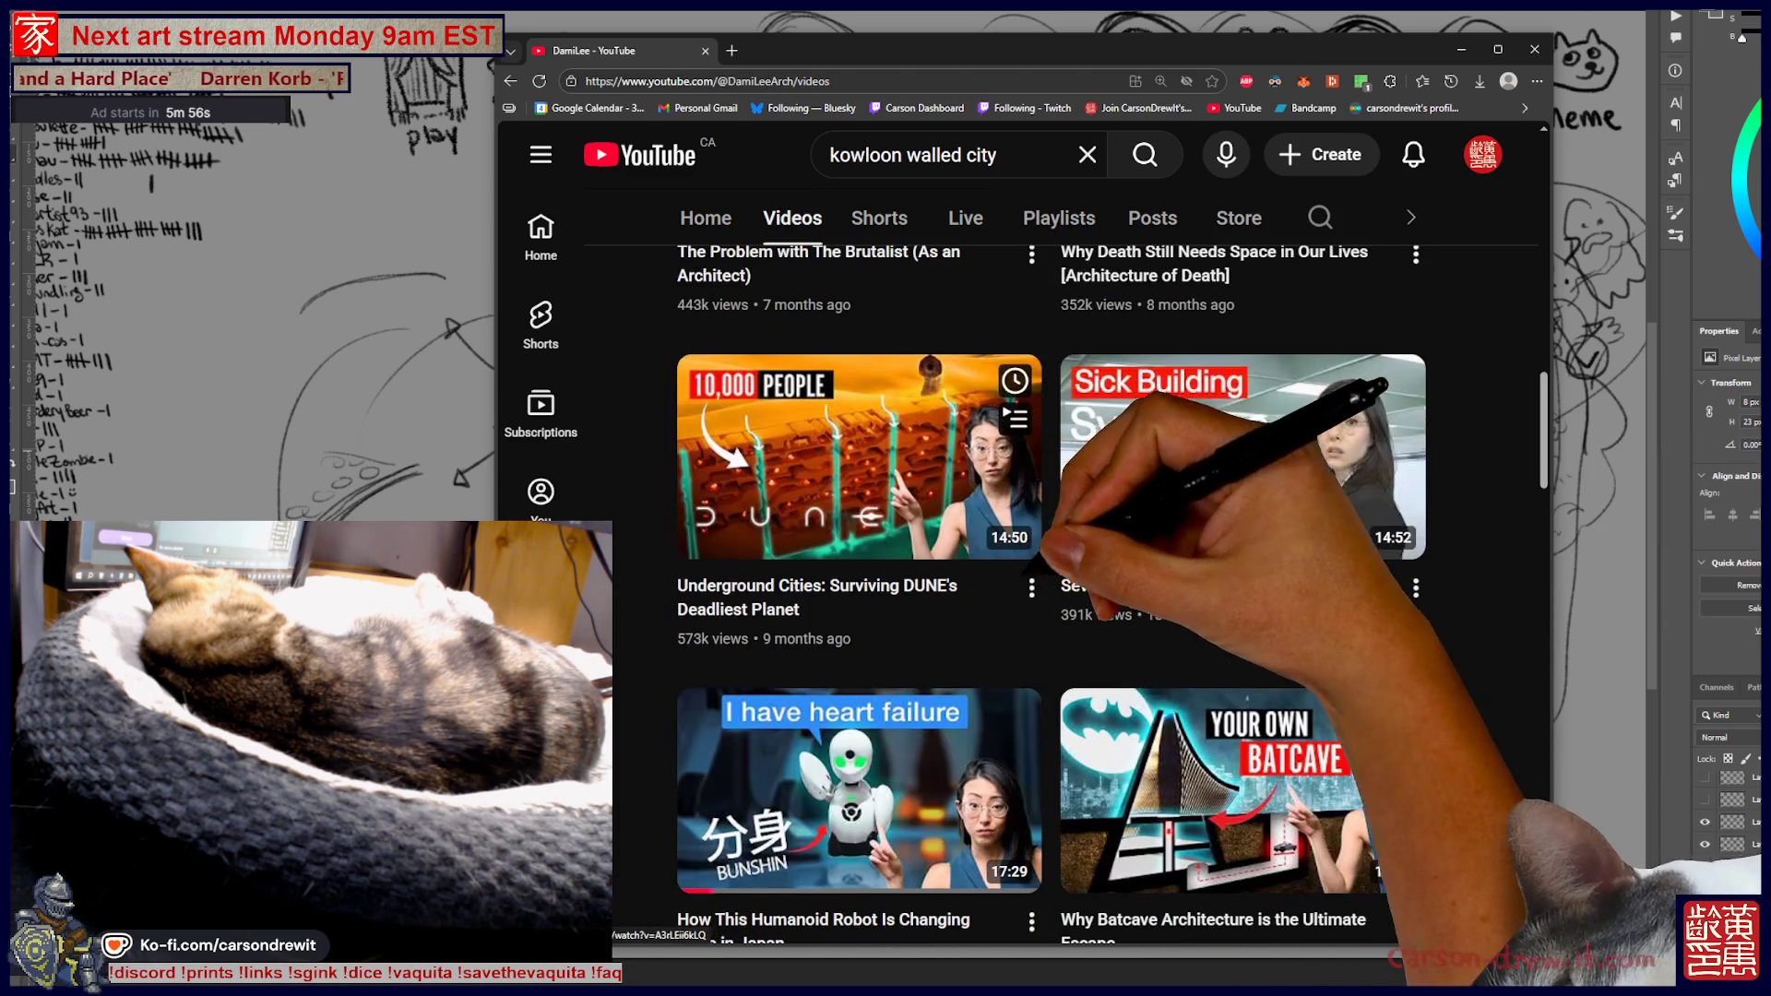
scroll(1051, 591, "down", 3)
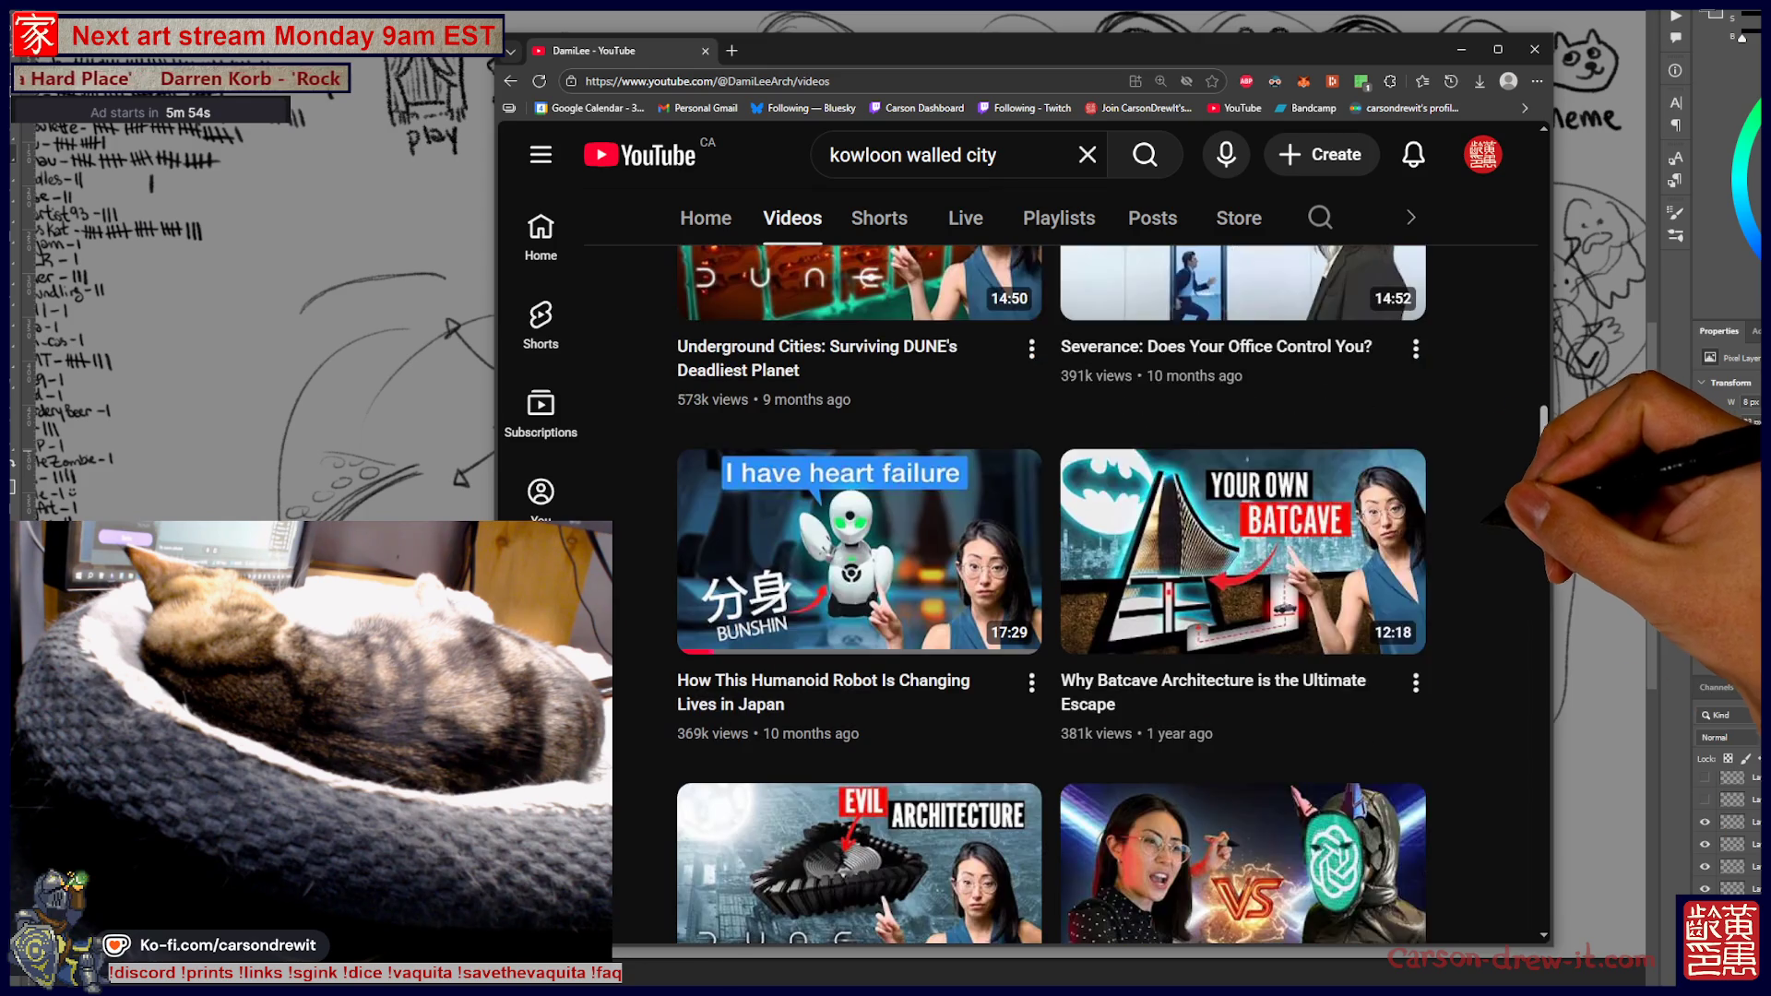
scroll(1052, 591, "down", 2)
scroll(1051, 591, "down", 2)
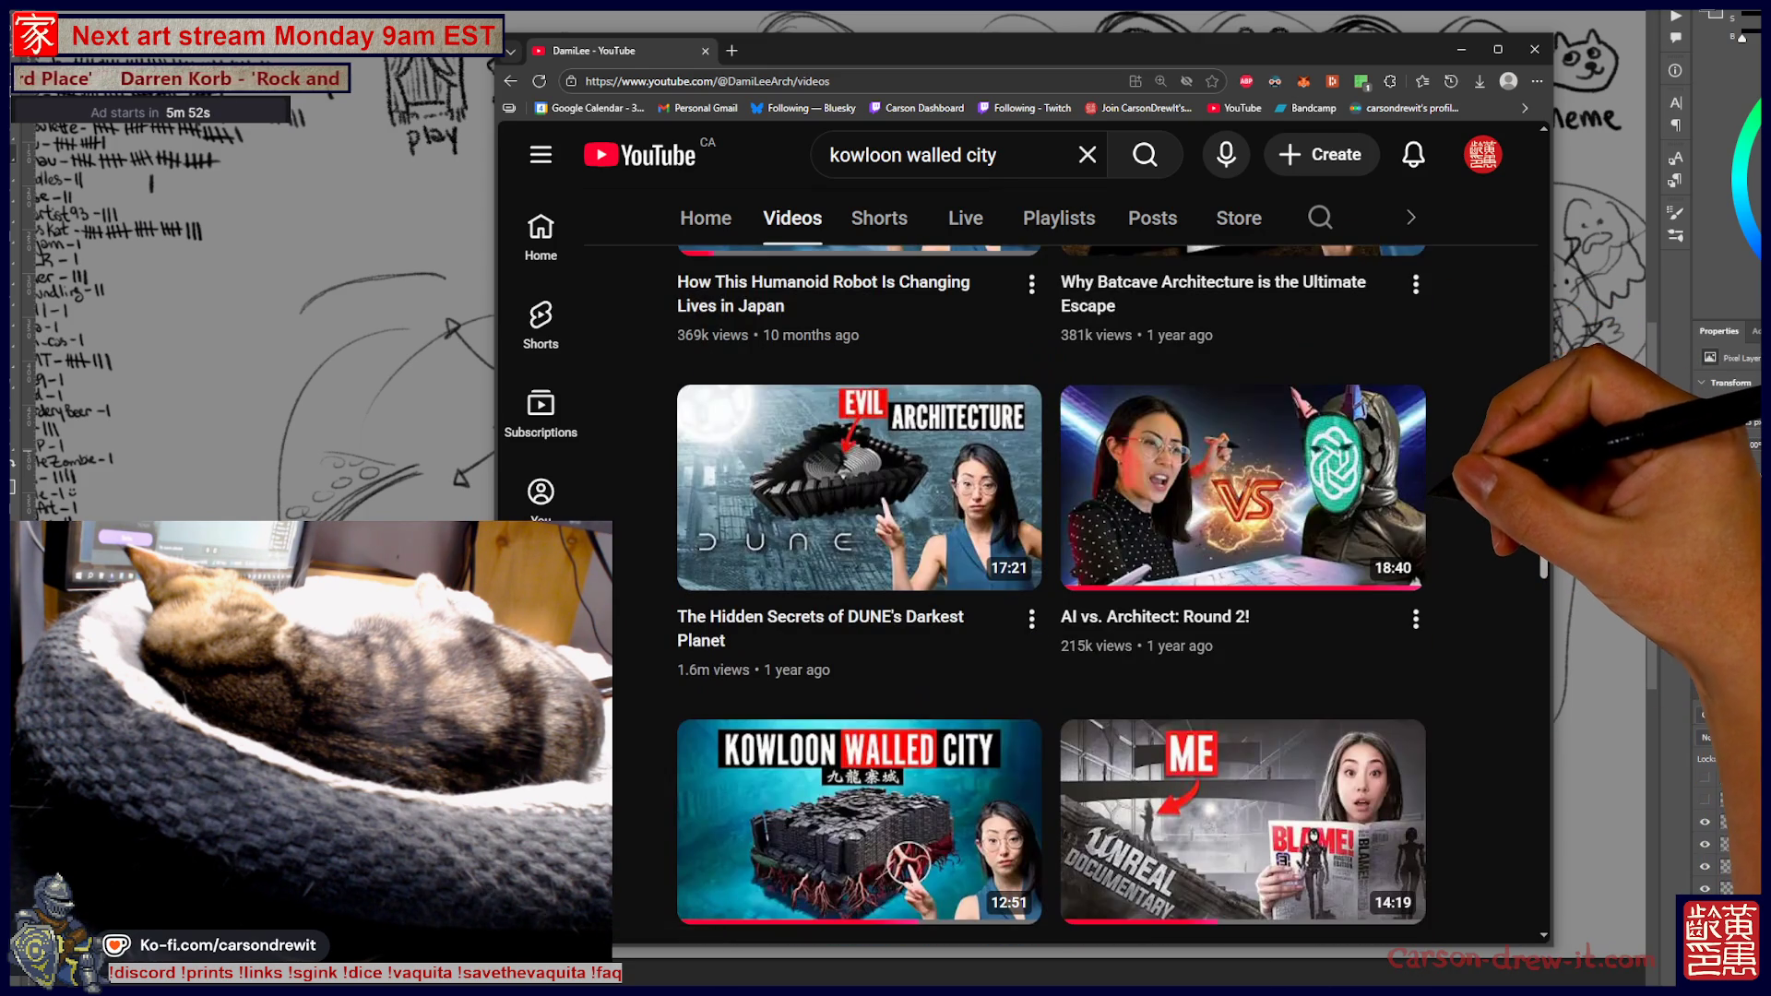
scroll(1051, 590, "down", 3)
scroll(1052, 591, "down", 2)
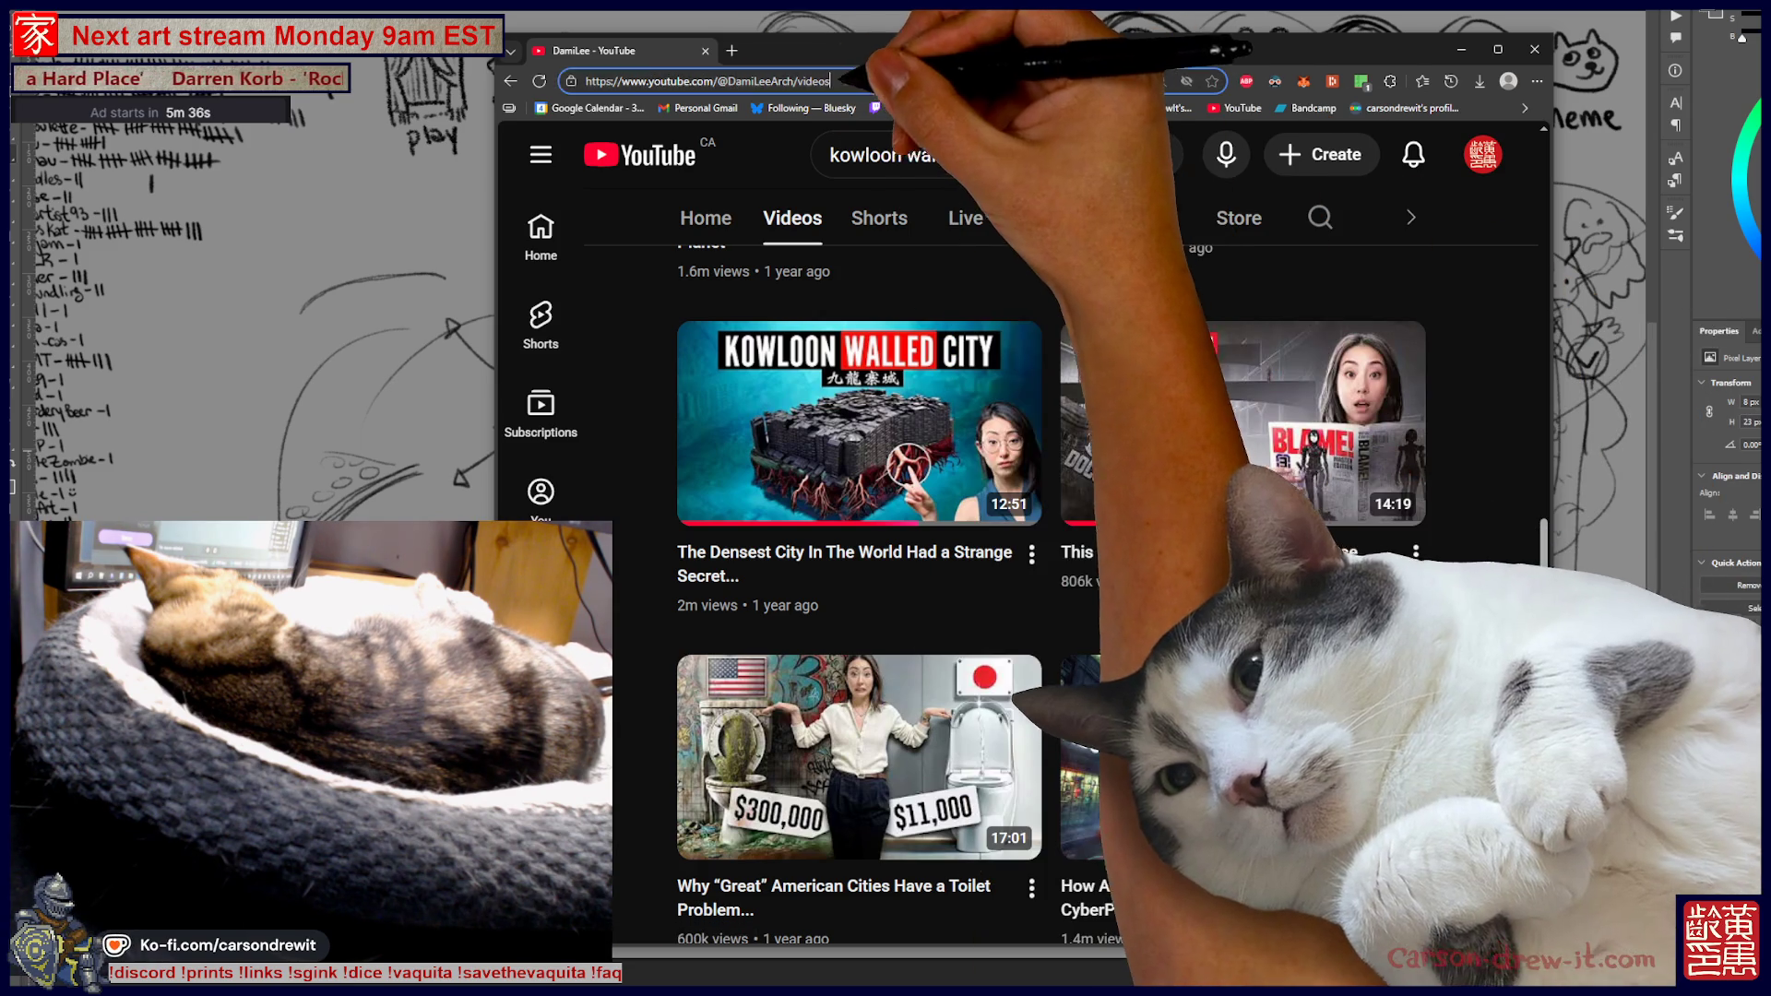
left_click(707, 82)
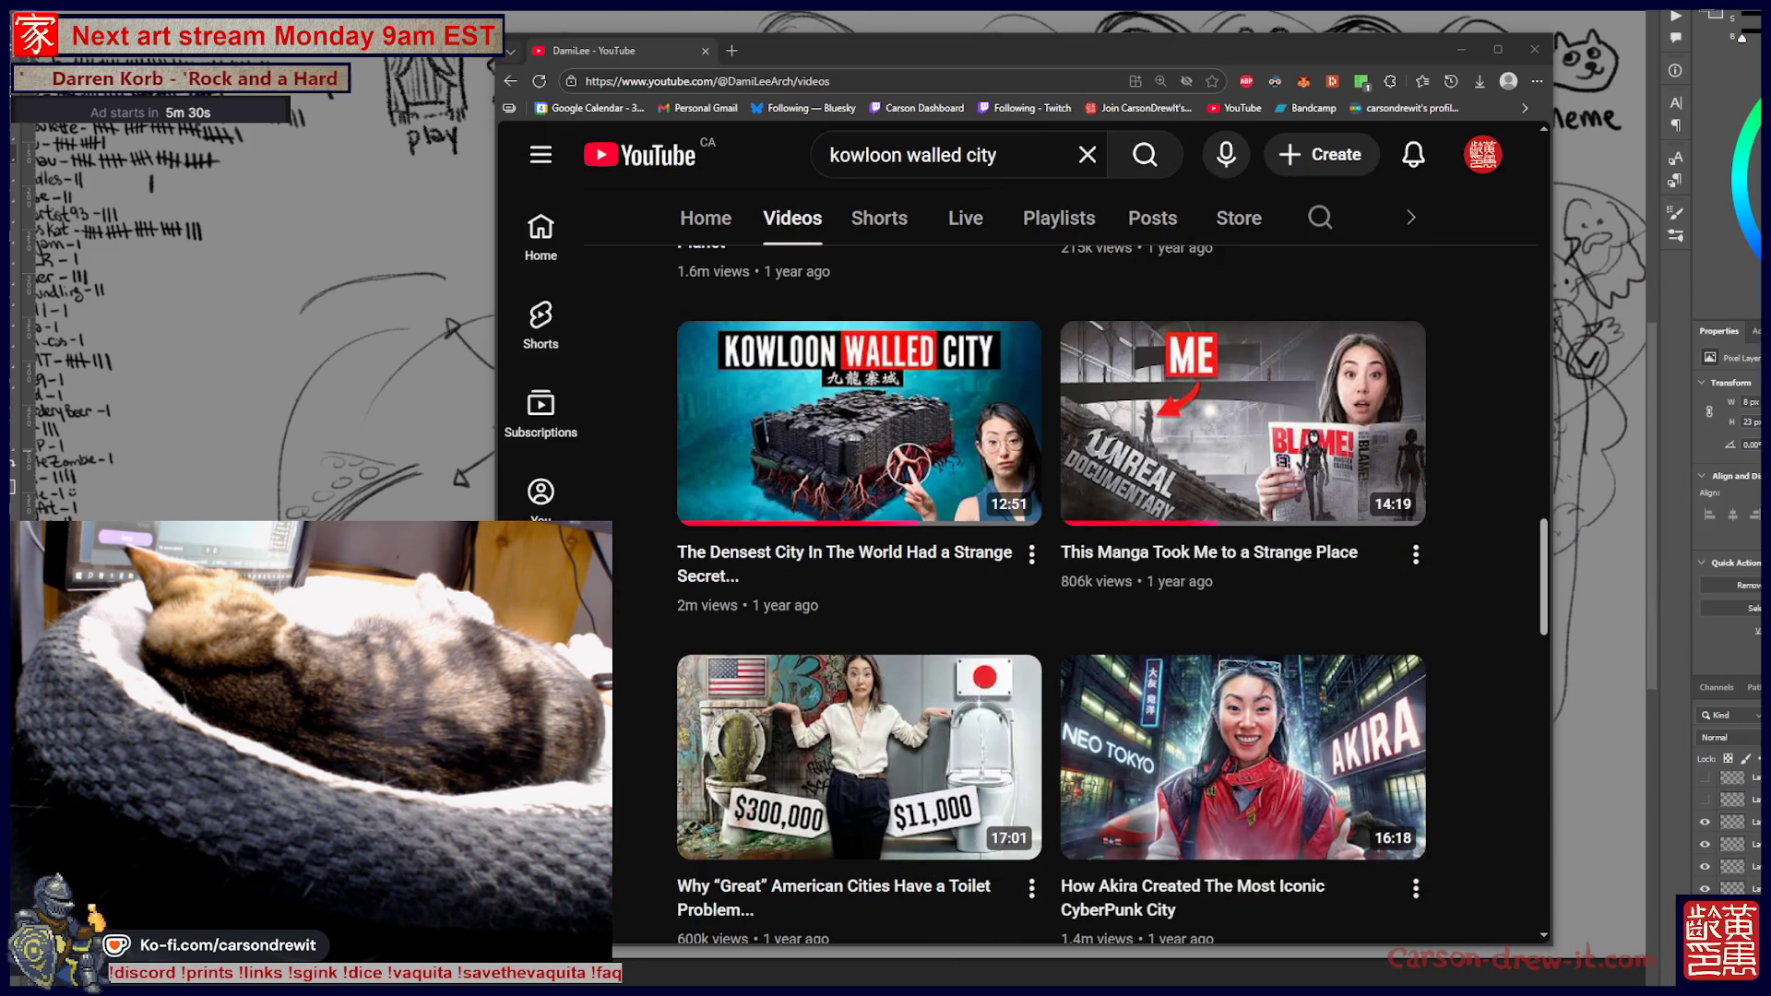
scroll(1246, 443, "down", 3)
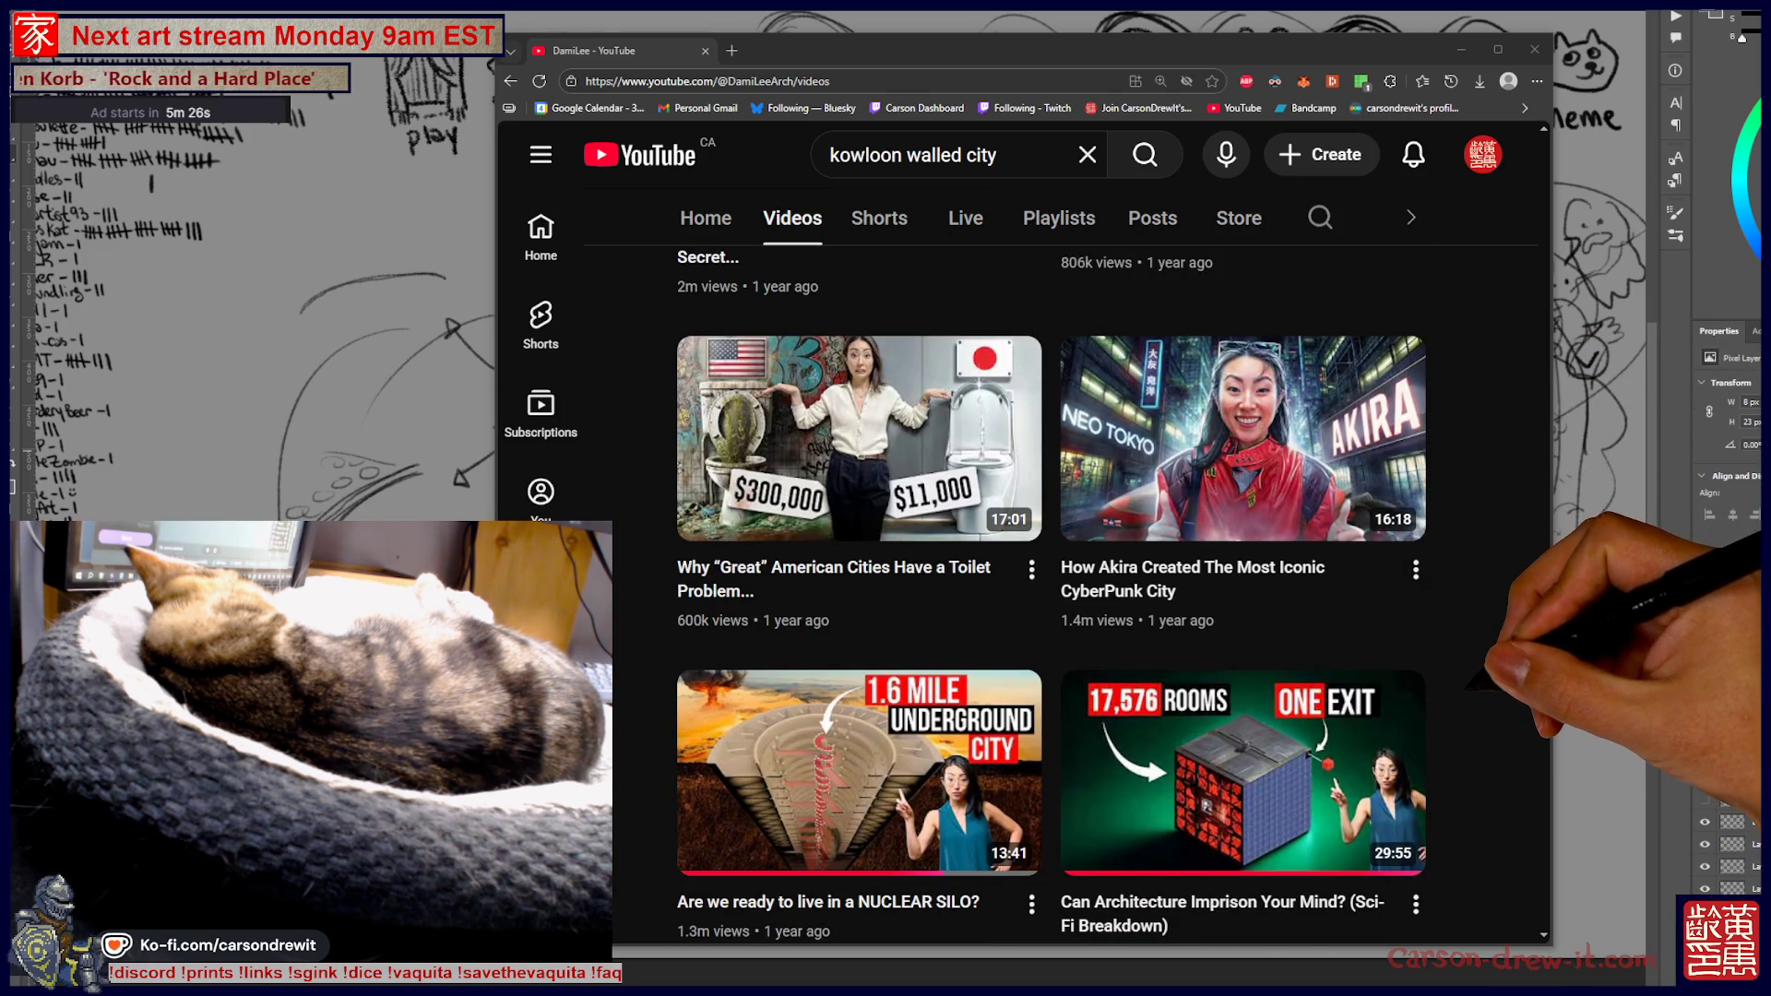
scroll(1051, 595, "down", 4)
scroll(1052, 595, "up", 1)
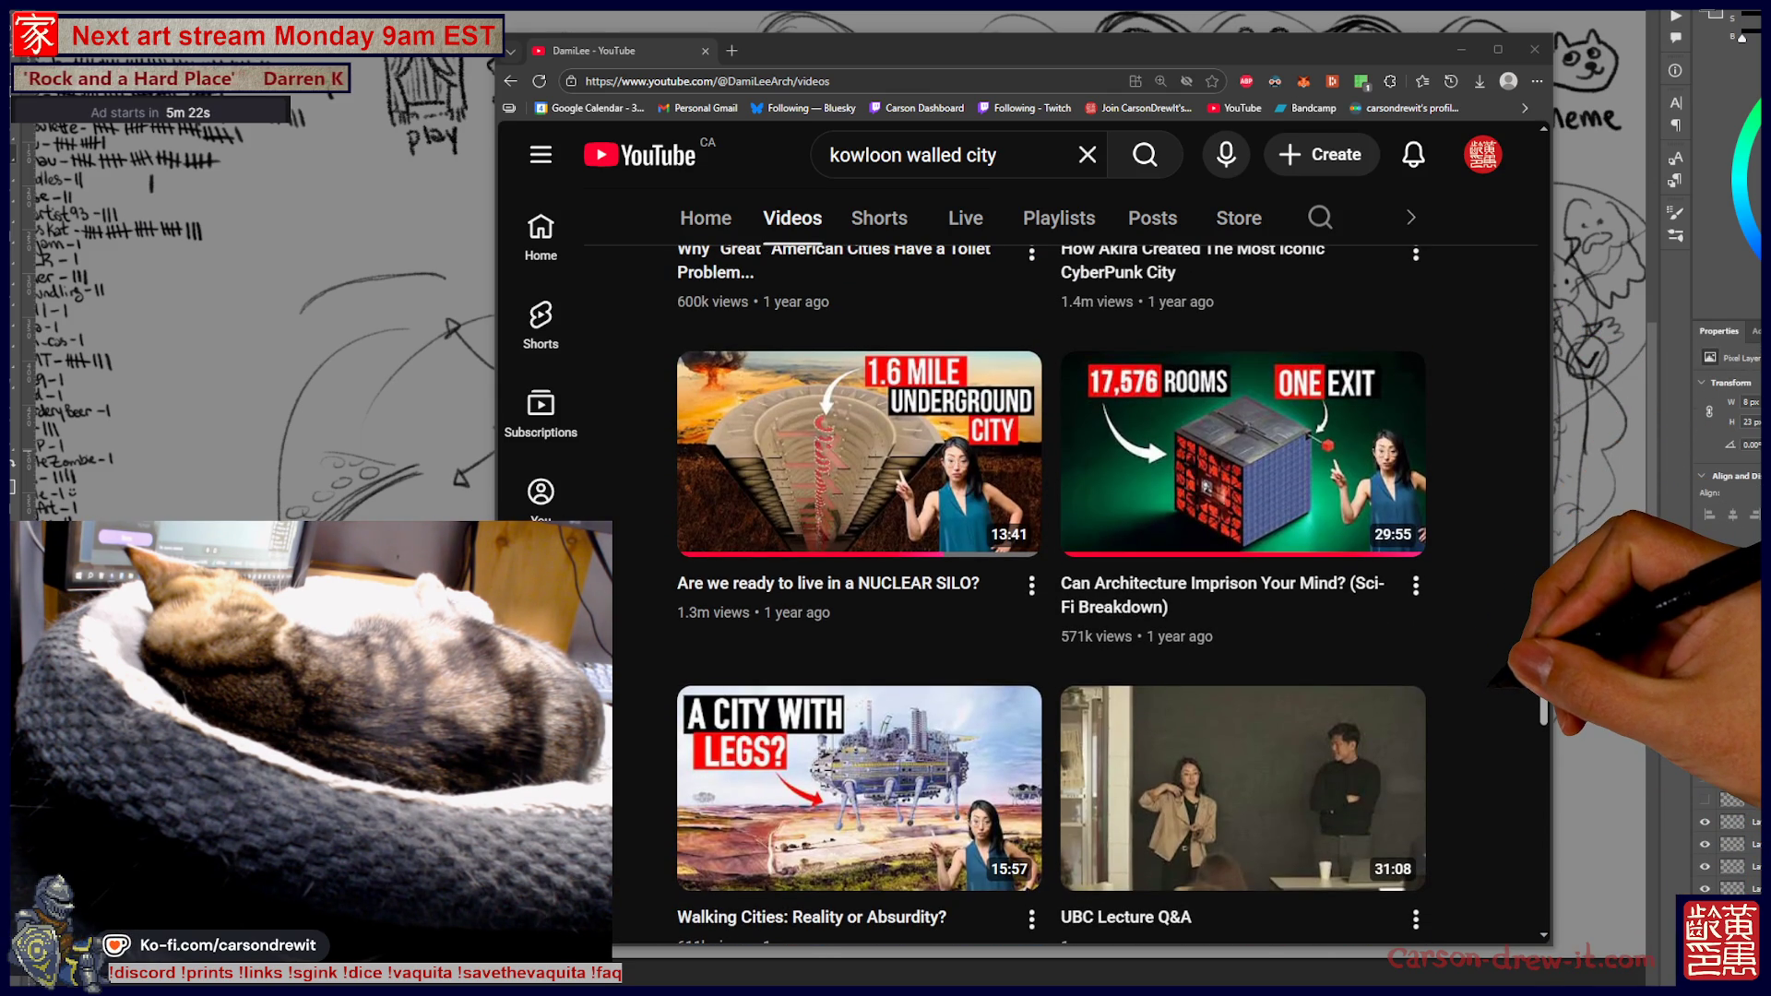
scroll(1052, 595, "down", 4)
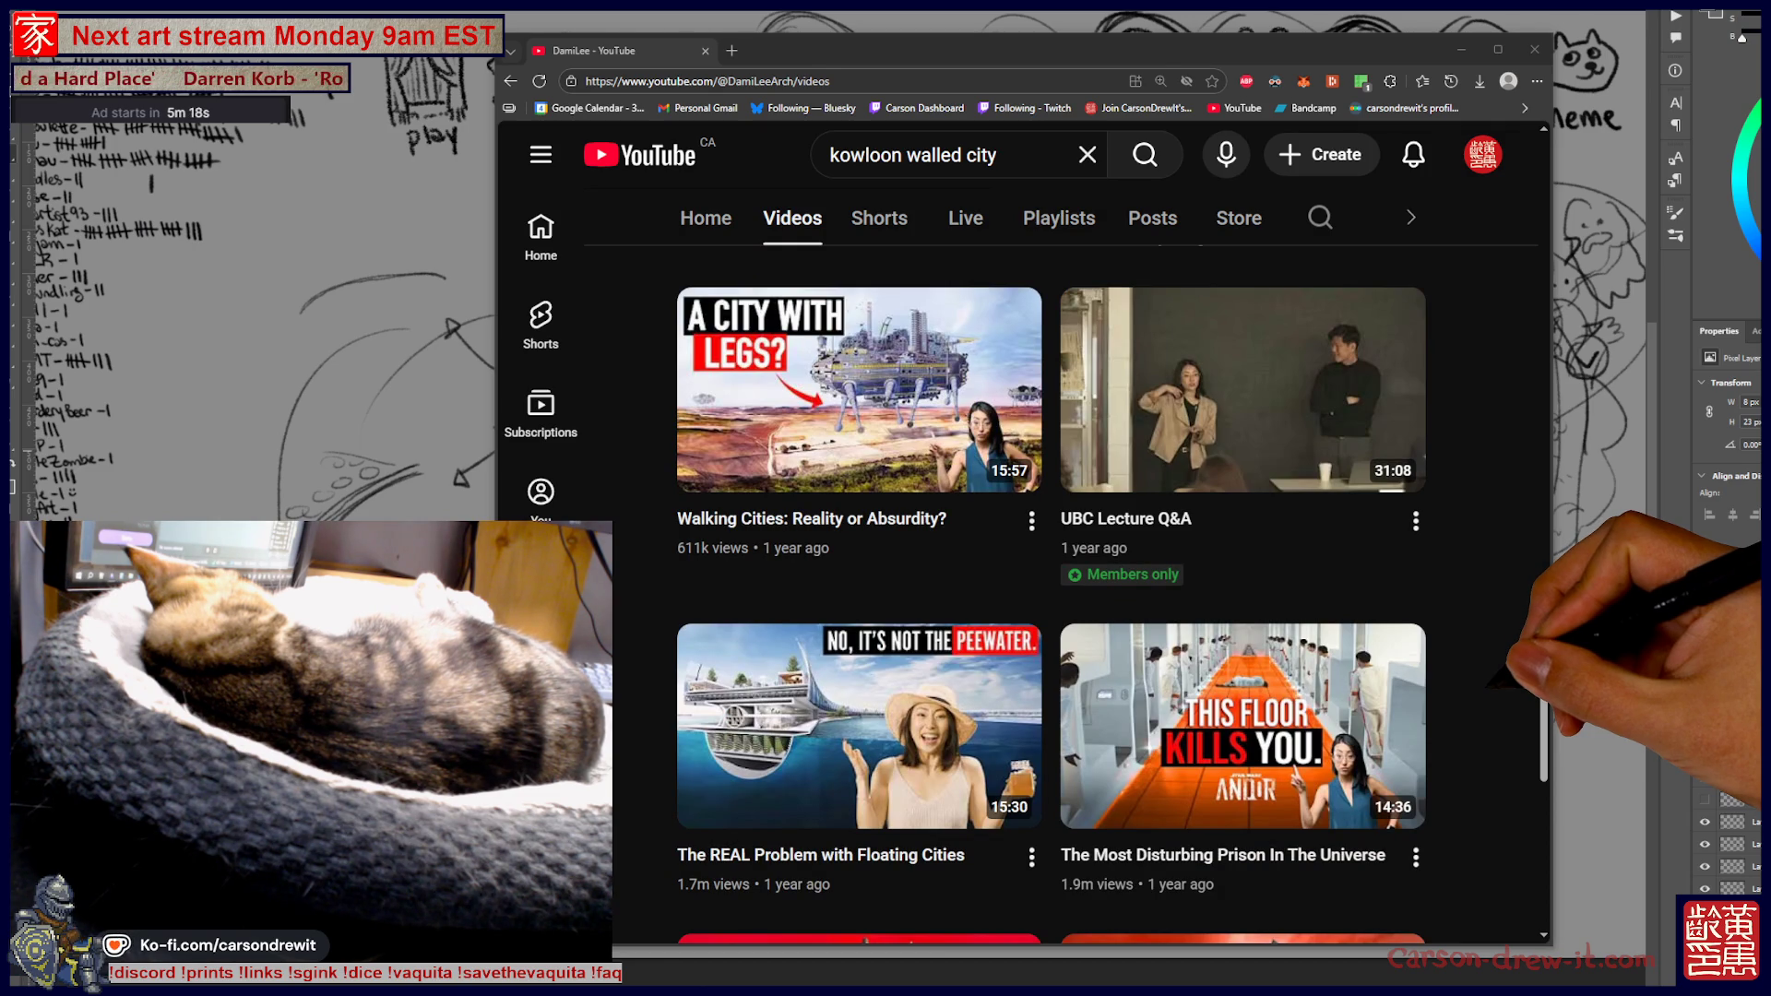
scroll(1051, 595, "up", 10)
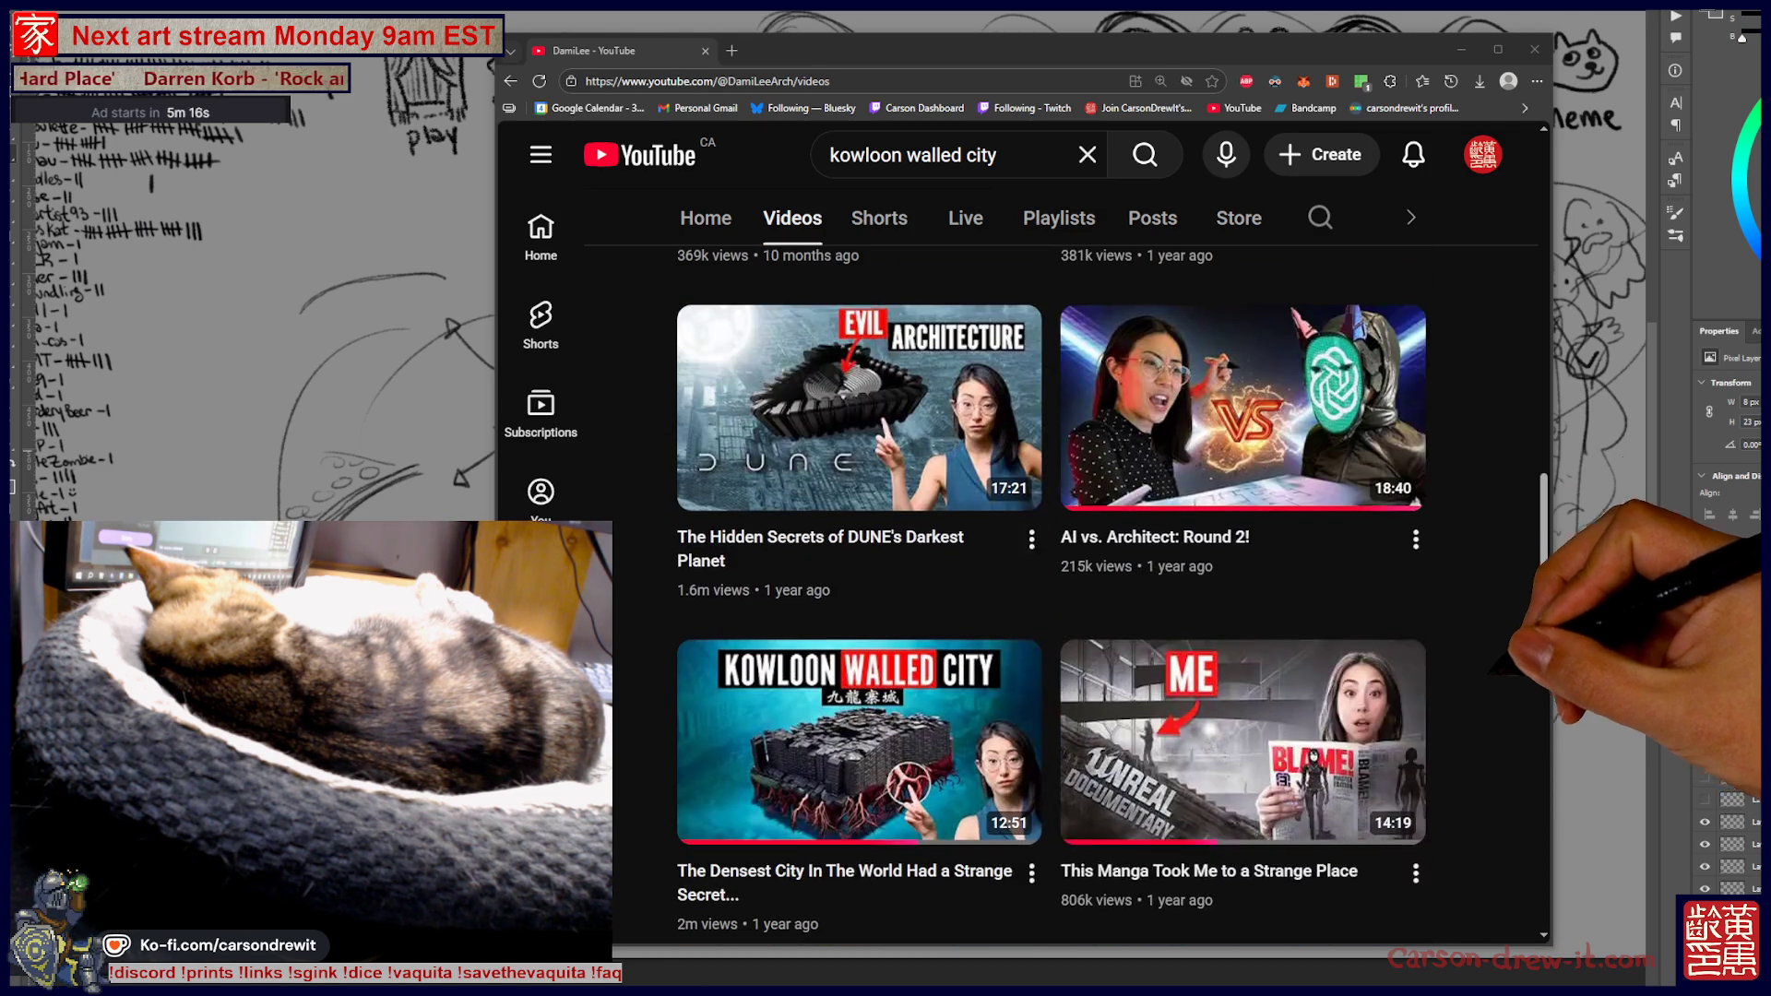
left_click(705, 51)
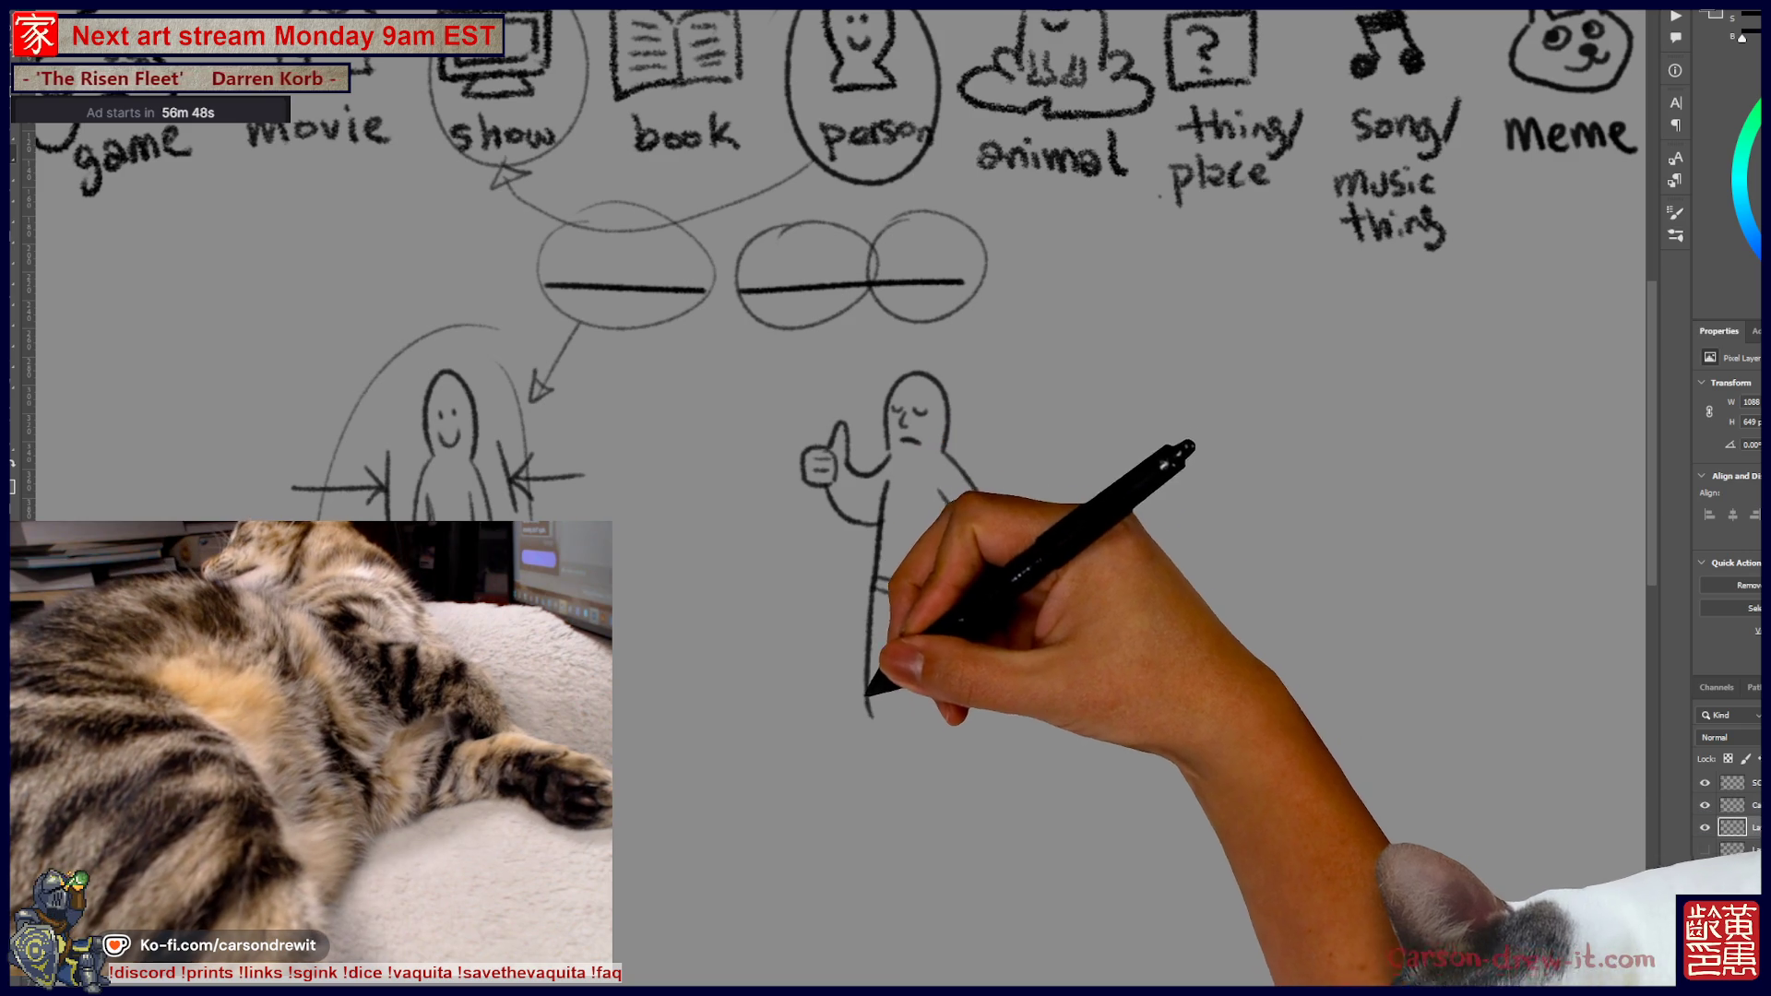
Add the figure's second leg, the hand on its hip, and its torso and arm
left_click_drag(909, 618, 910, 715)
left_click_drag(950, 540, 960, 661)
mouse_move(960, 573)
left_mouse_down()
mouse_move(947, 715)
mouse_move(854, 712)
left_mouse_up()
Draw curves from the left and right circles to the figure, ringing the thumbs-up hand and torso
left_click_drag(772, 330, 805, 419)
left_click_drag(834, 426, 831, 423)
left_click_drag(966, 307, 1001, 480)
left_click_drag(867, 489, 987, 474)
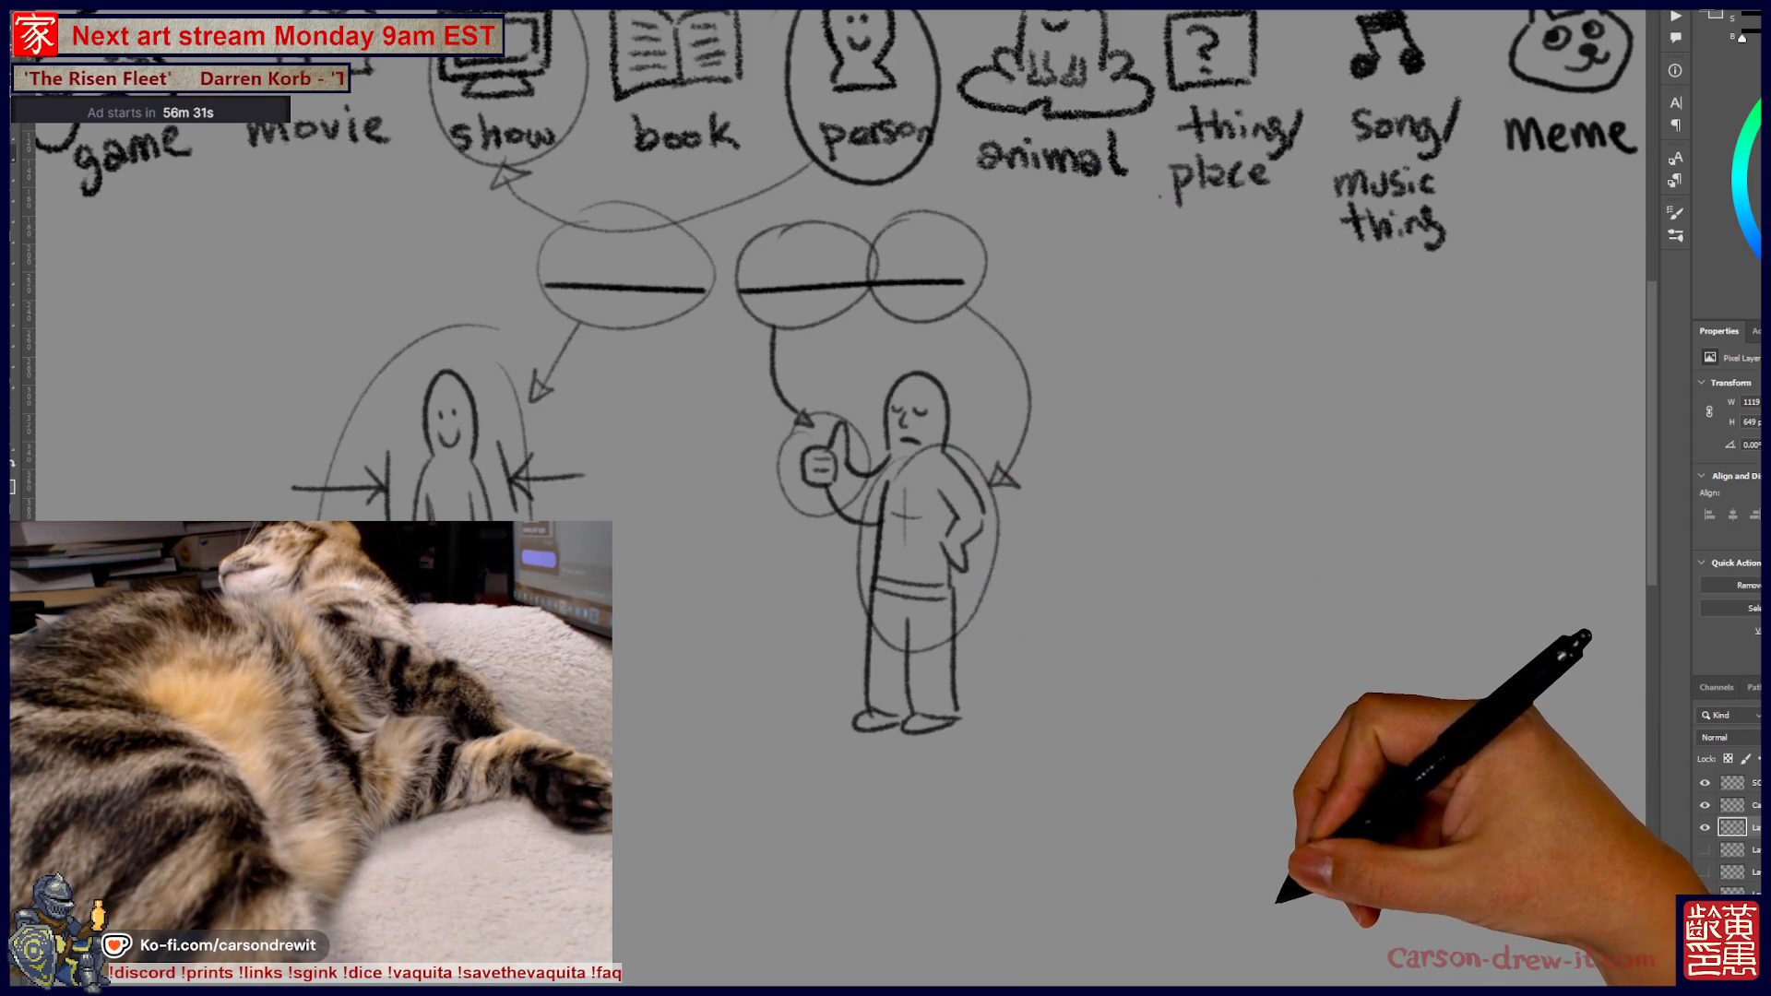
Draw a large, tidy oval enclosing the whole standing figure
left_click_drag(923, 461, 1065, 517)
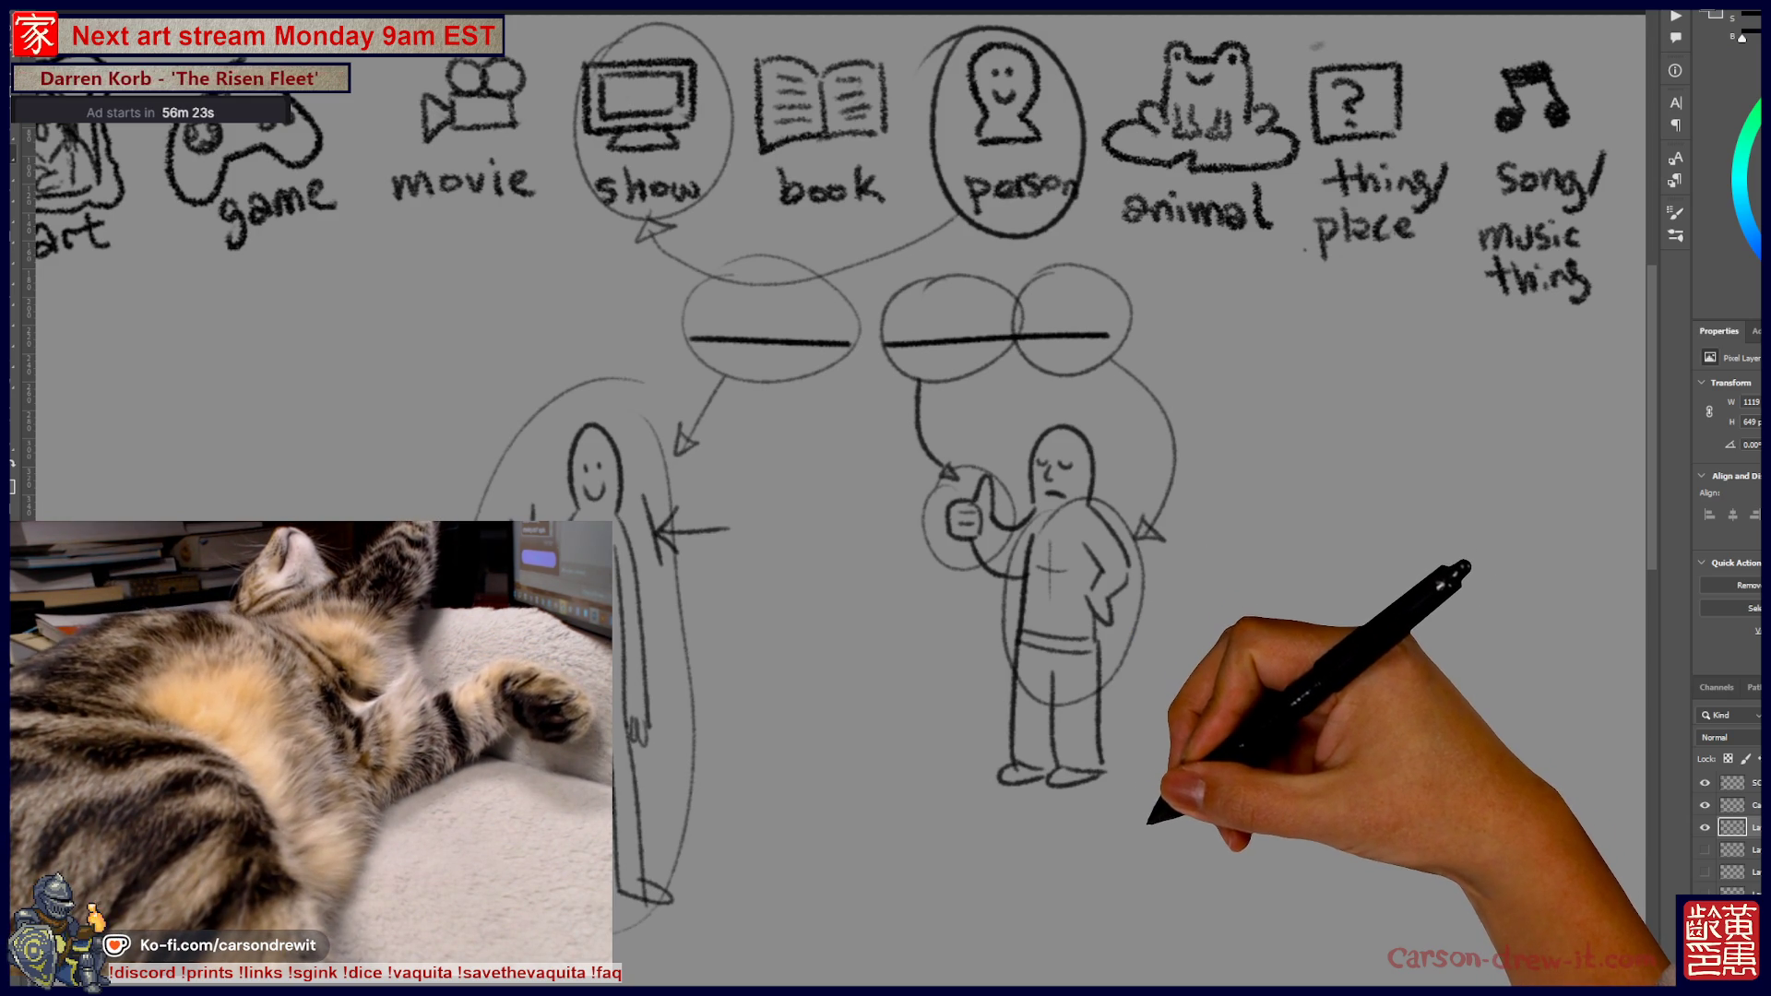
mouse_move(922, 461)
left_mouse_down()
mouse_move(886, 417)
mouse_move(960, 457)
left_mouse_up()
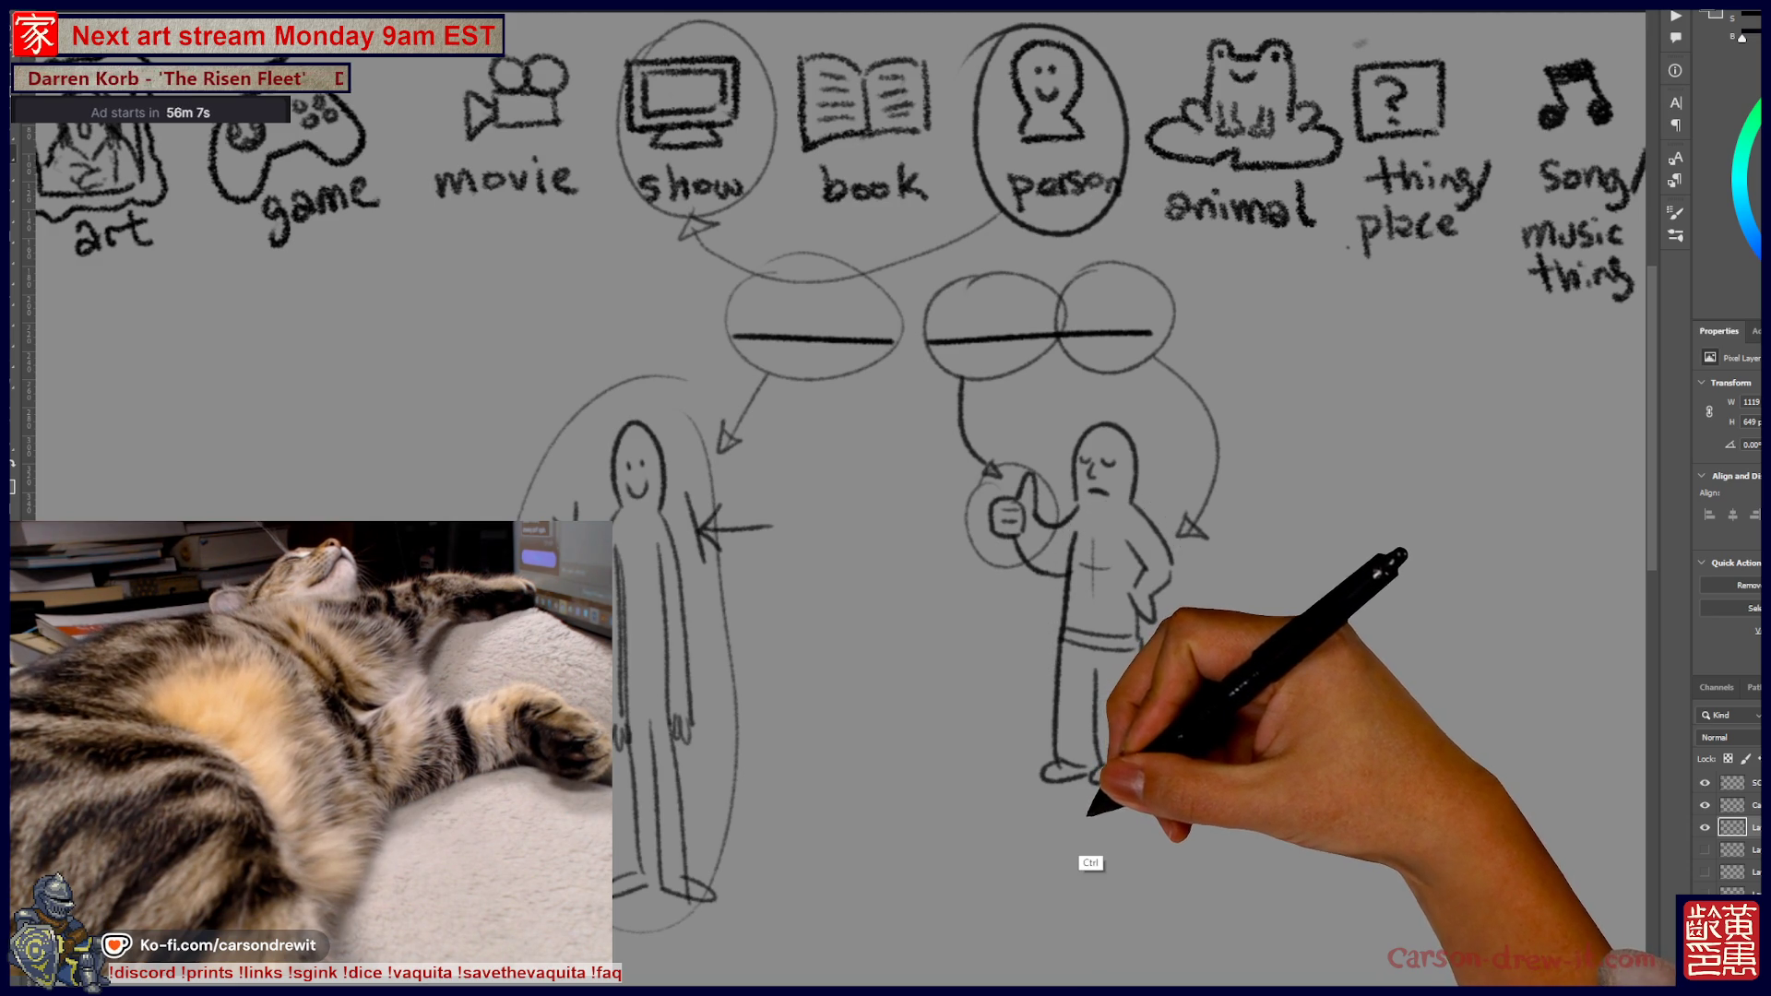
left_click_drag(1233, 731, 1060, 704)
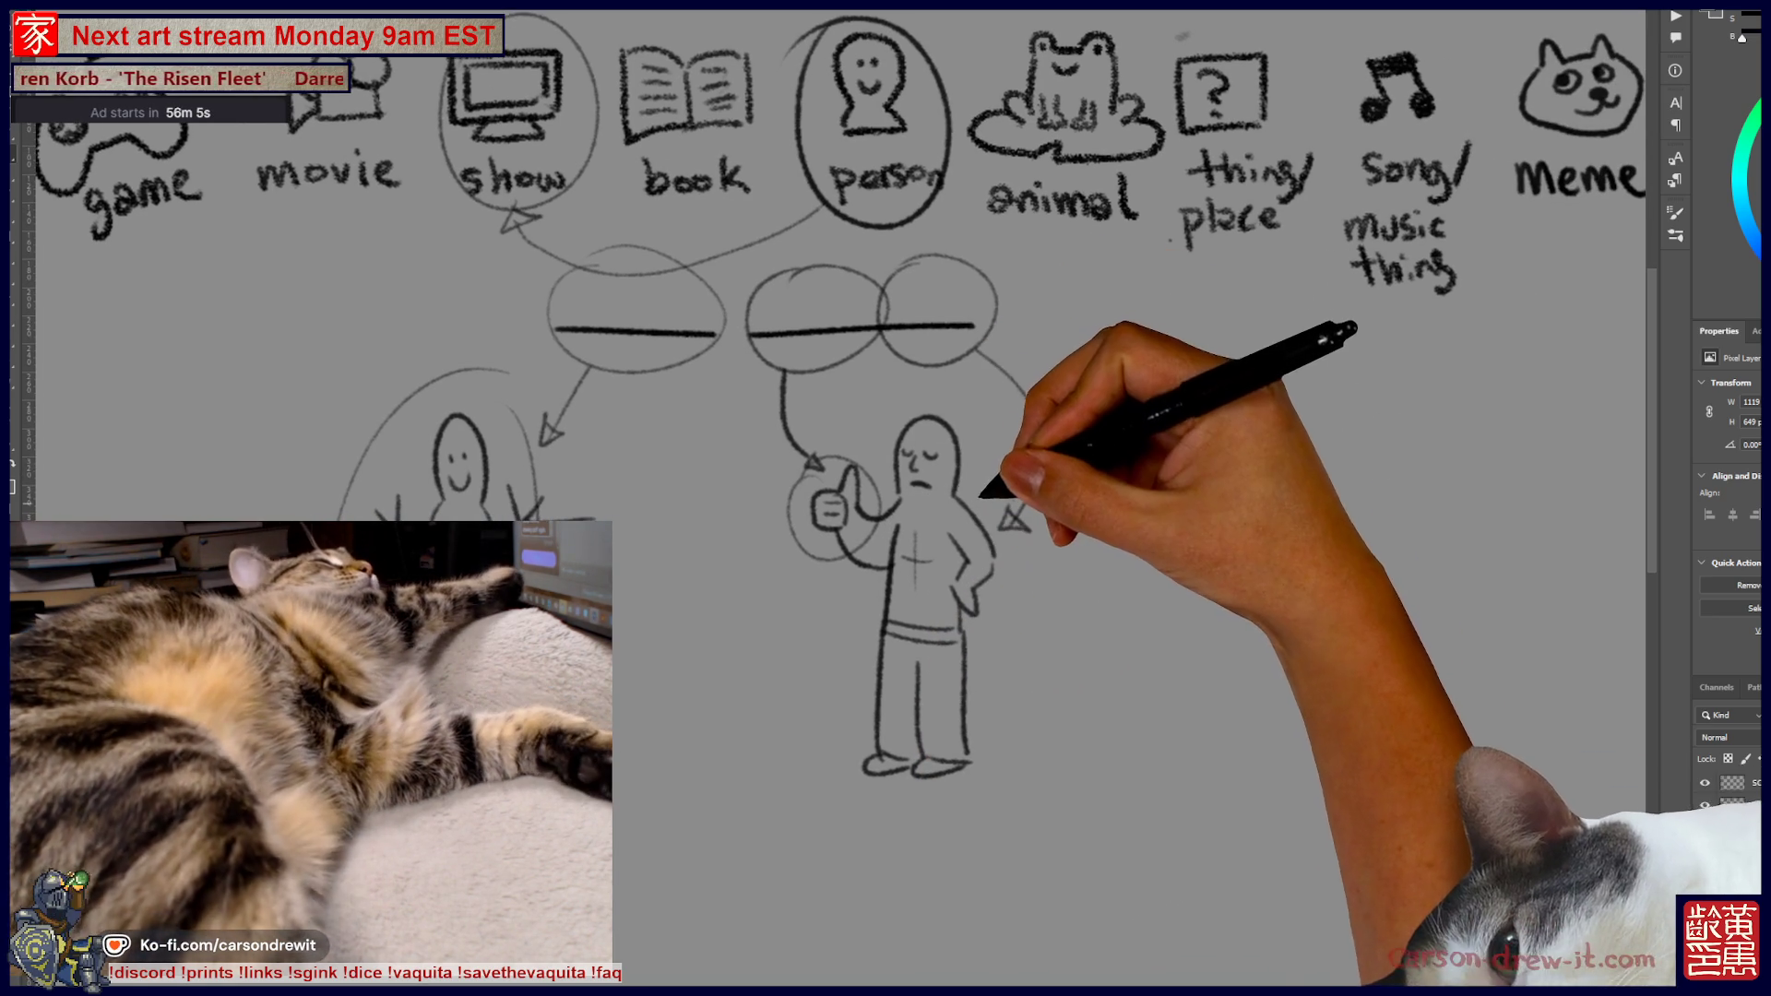
mouse_move(981, 446)
left_mouse_down()
mouse_move(810, 680)
mouse_move(883, 390)
left_mouse_up()
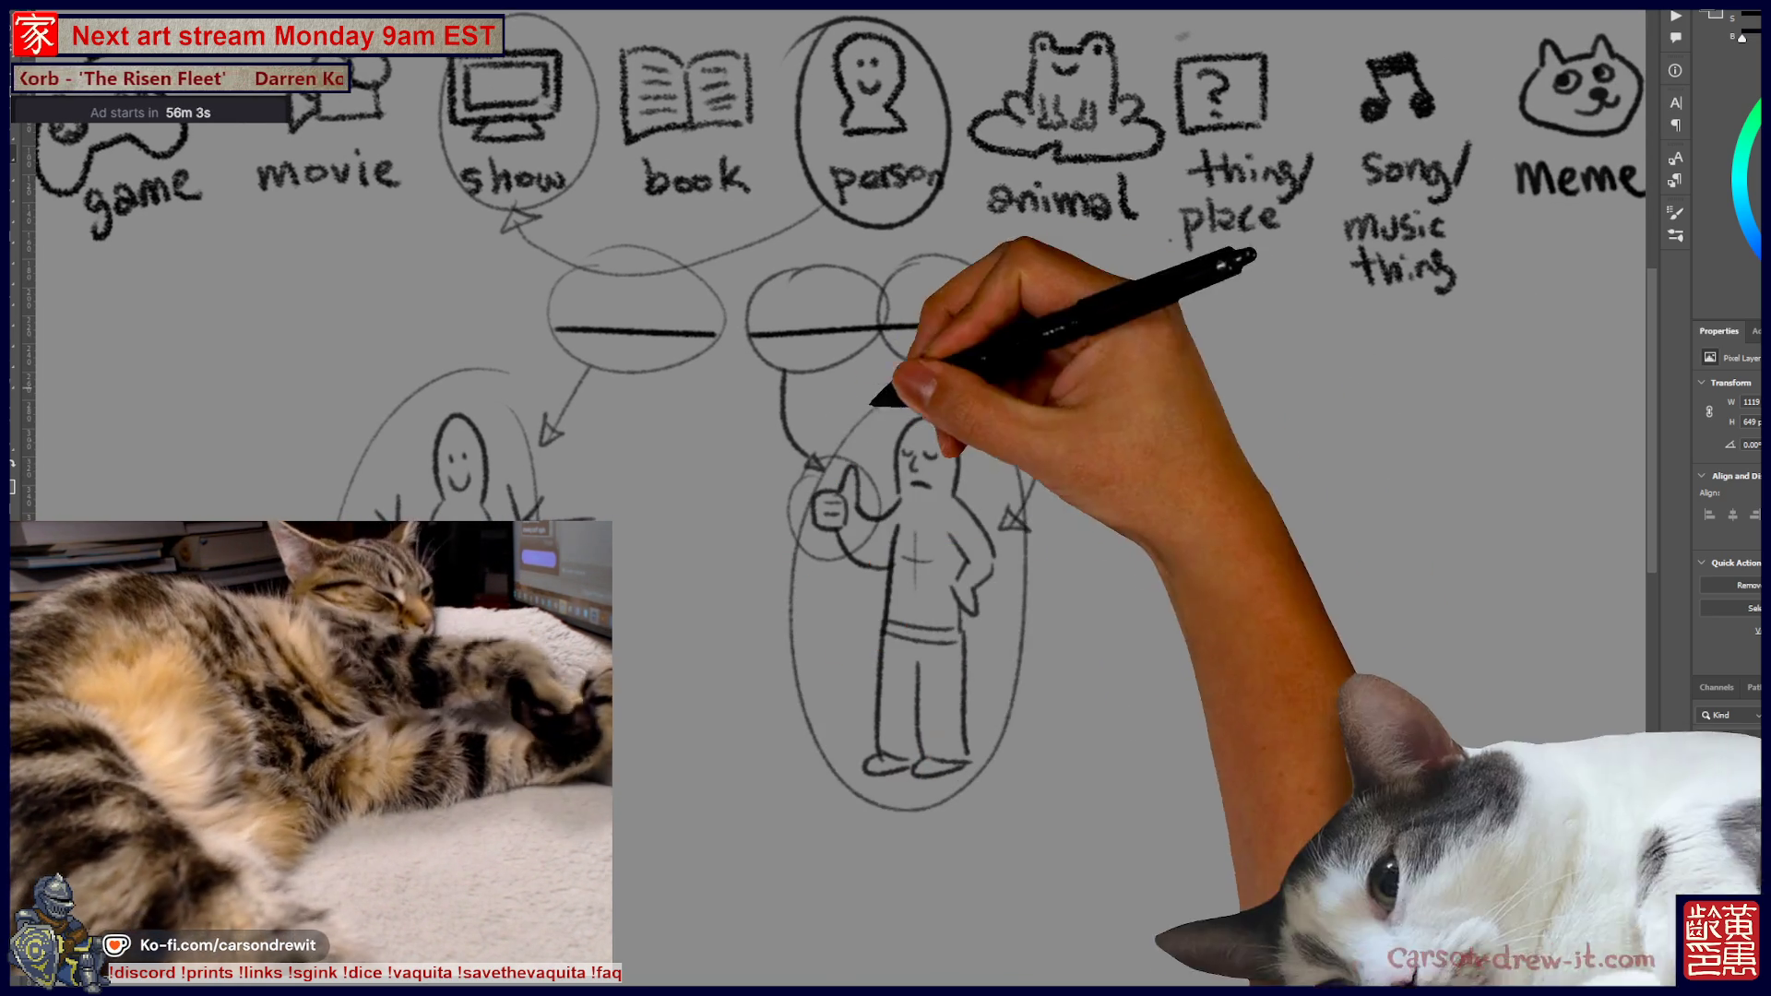
mouse_move(968, 480)
left_mouse_down()
mouse_move(818, 482)
mouse_move(1020, 467)
mouse_move(966, 793)
left_mouse_up()
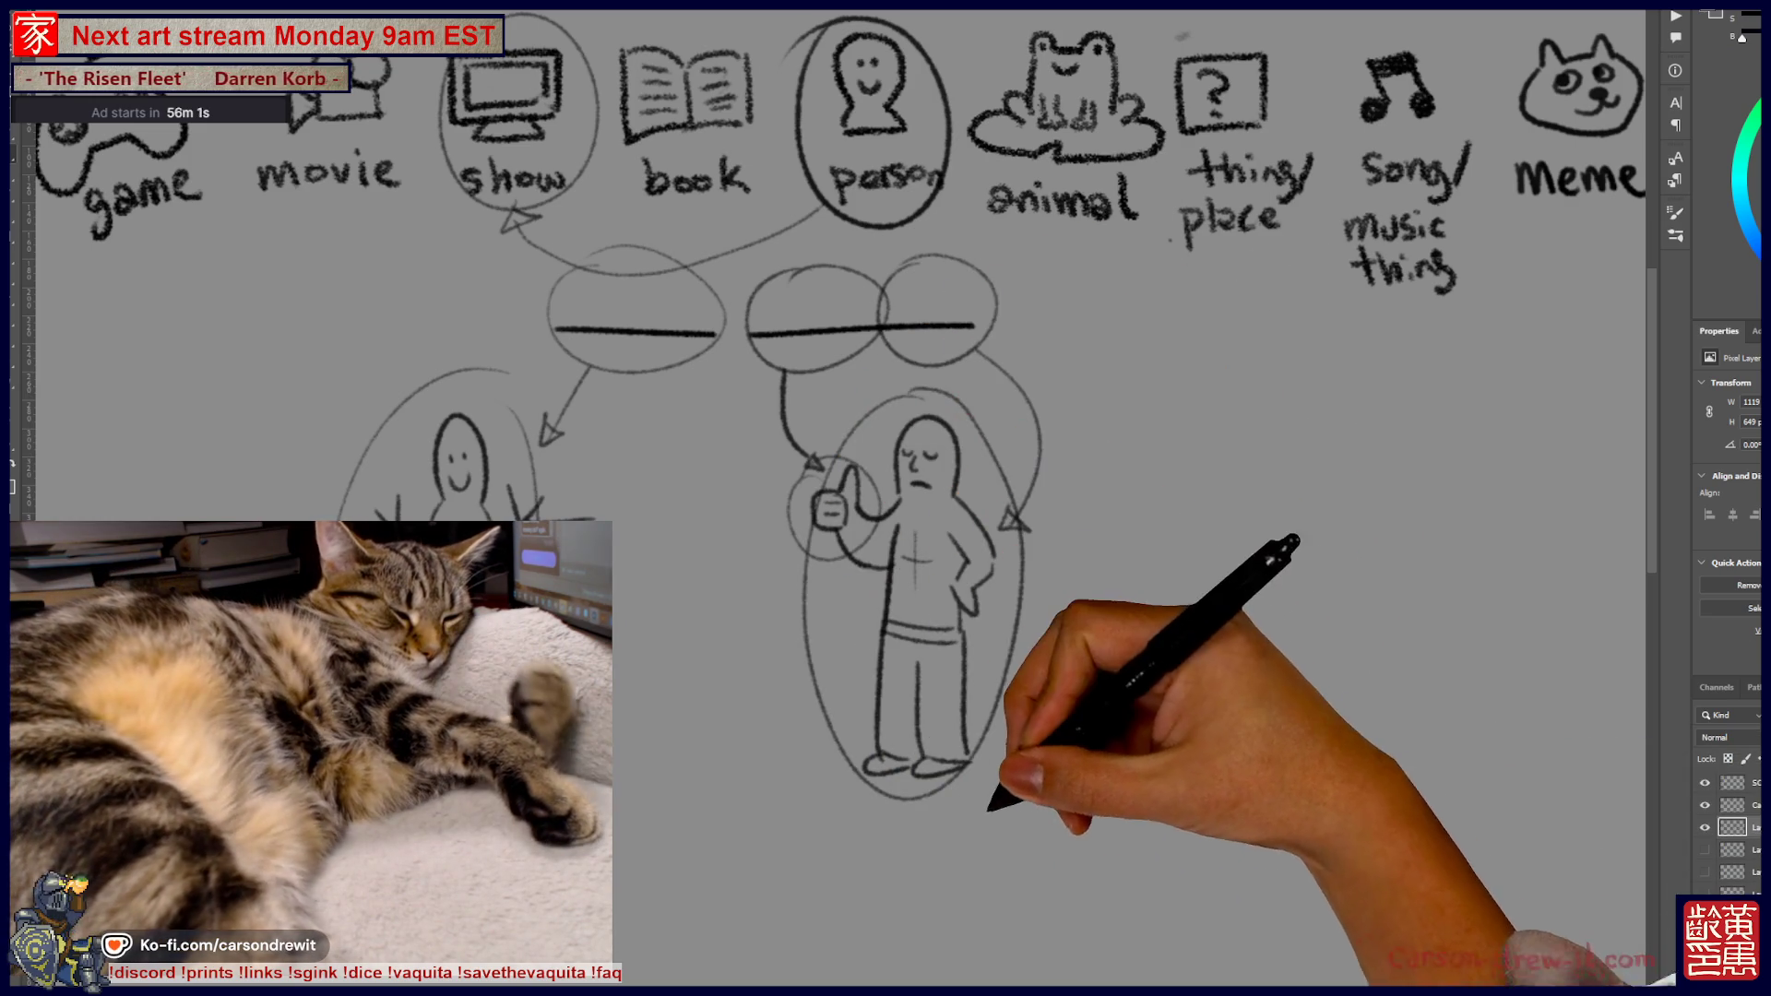
mouse_move(1137, 808)
left_mouse_down()
mouse_move(1144, 743)
mouse_move(1209, 715)
mouse_move(1229, 790)
left_mouse_up()
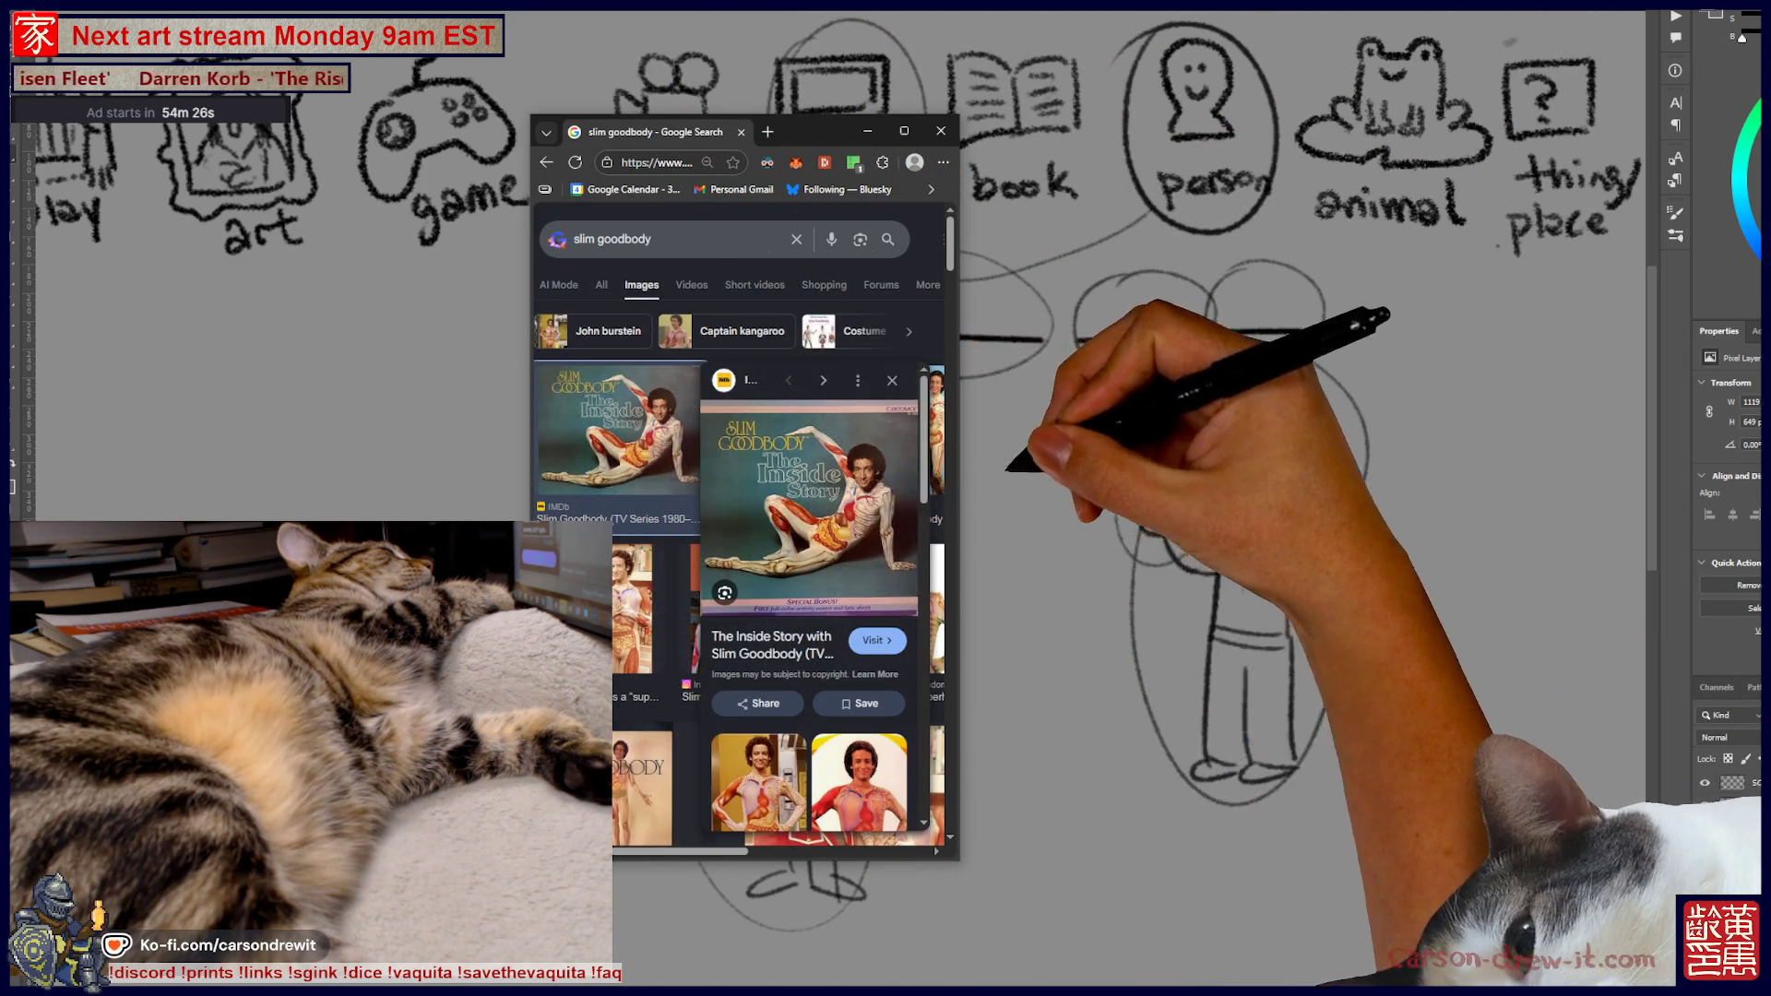
Open the Slim Goodbody album cover image in its own browser tab
right_click(891, 509)
left_click(931, 646)
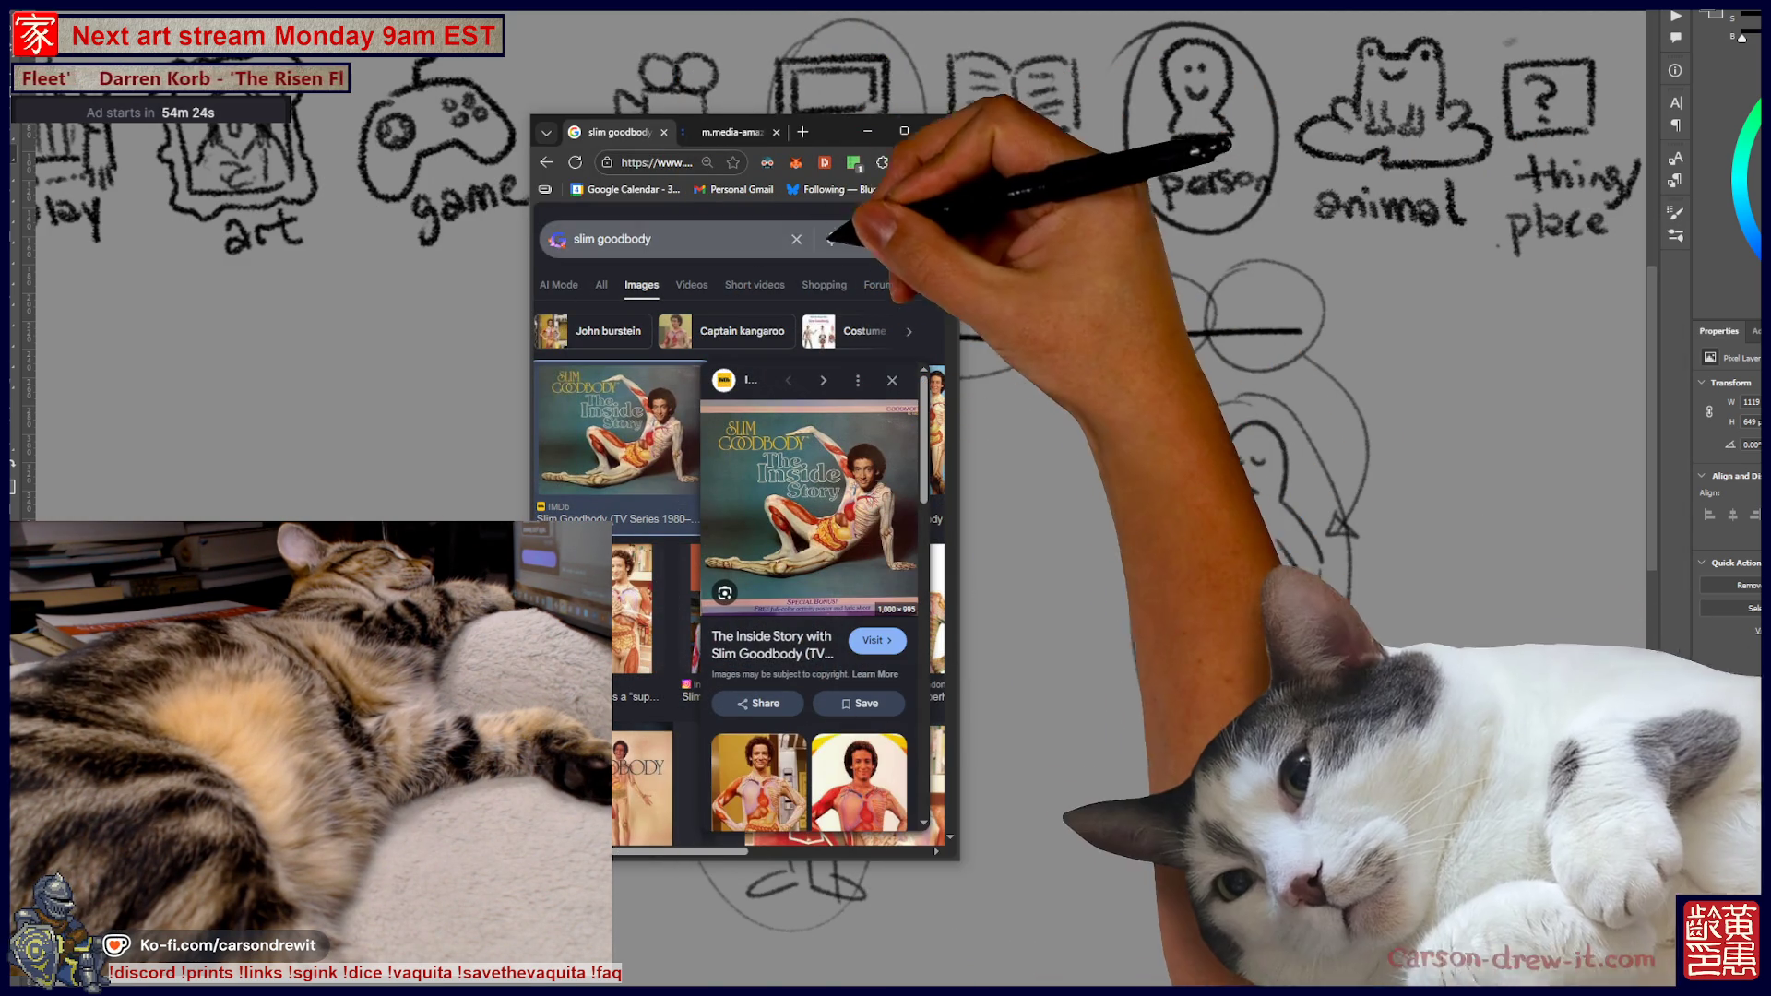
left_click(731, 132)
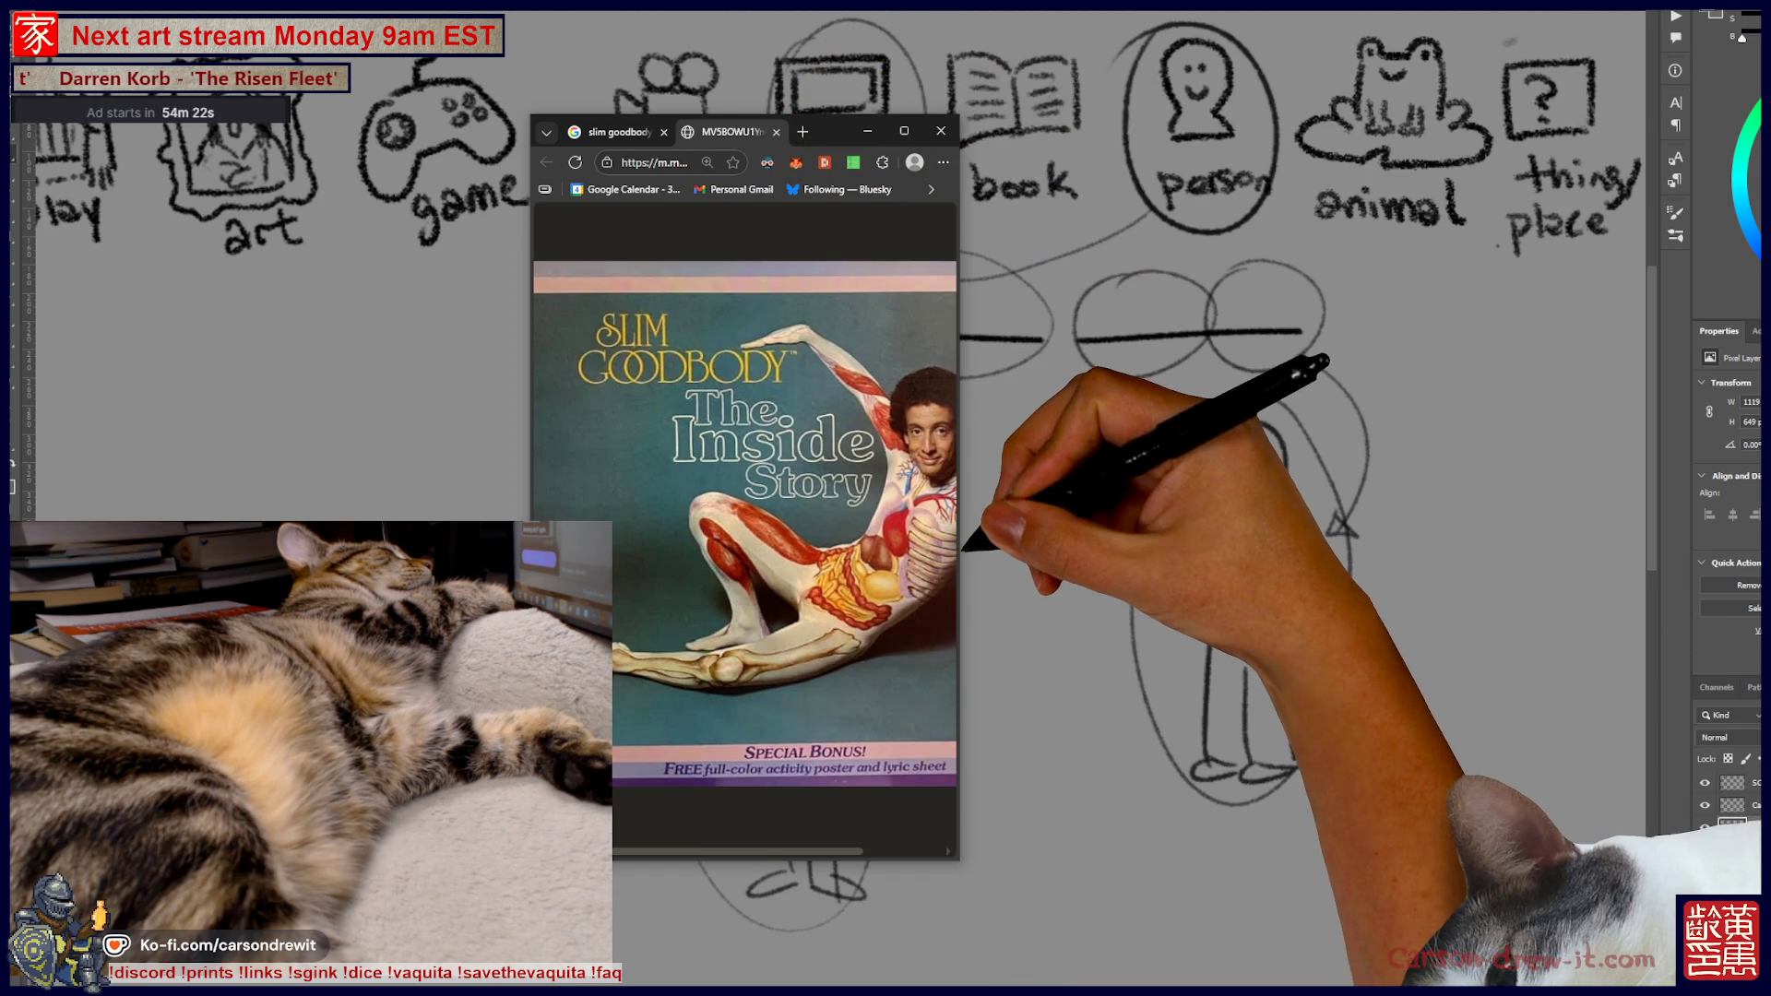
View the album cover enlarged, then close the Edge window
left_click_drag(959, 549, 1494, 554)
left_click(1250, 550)
scroll(1250, 550, "up", 3)
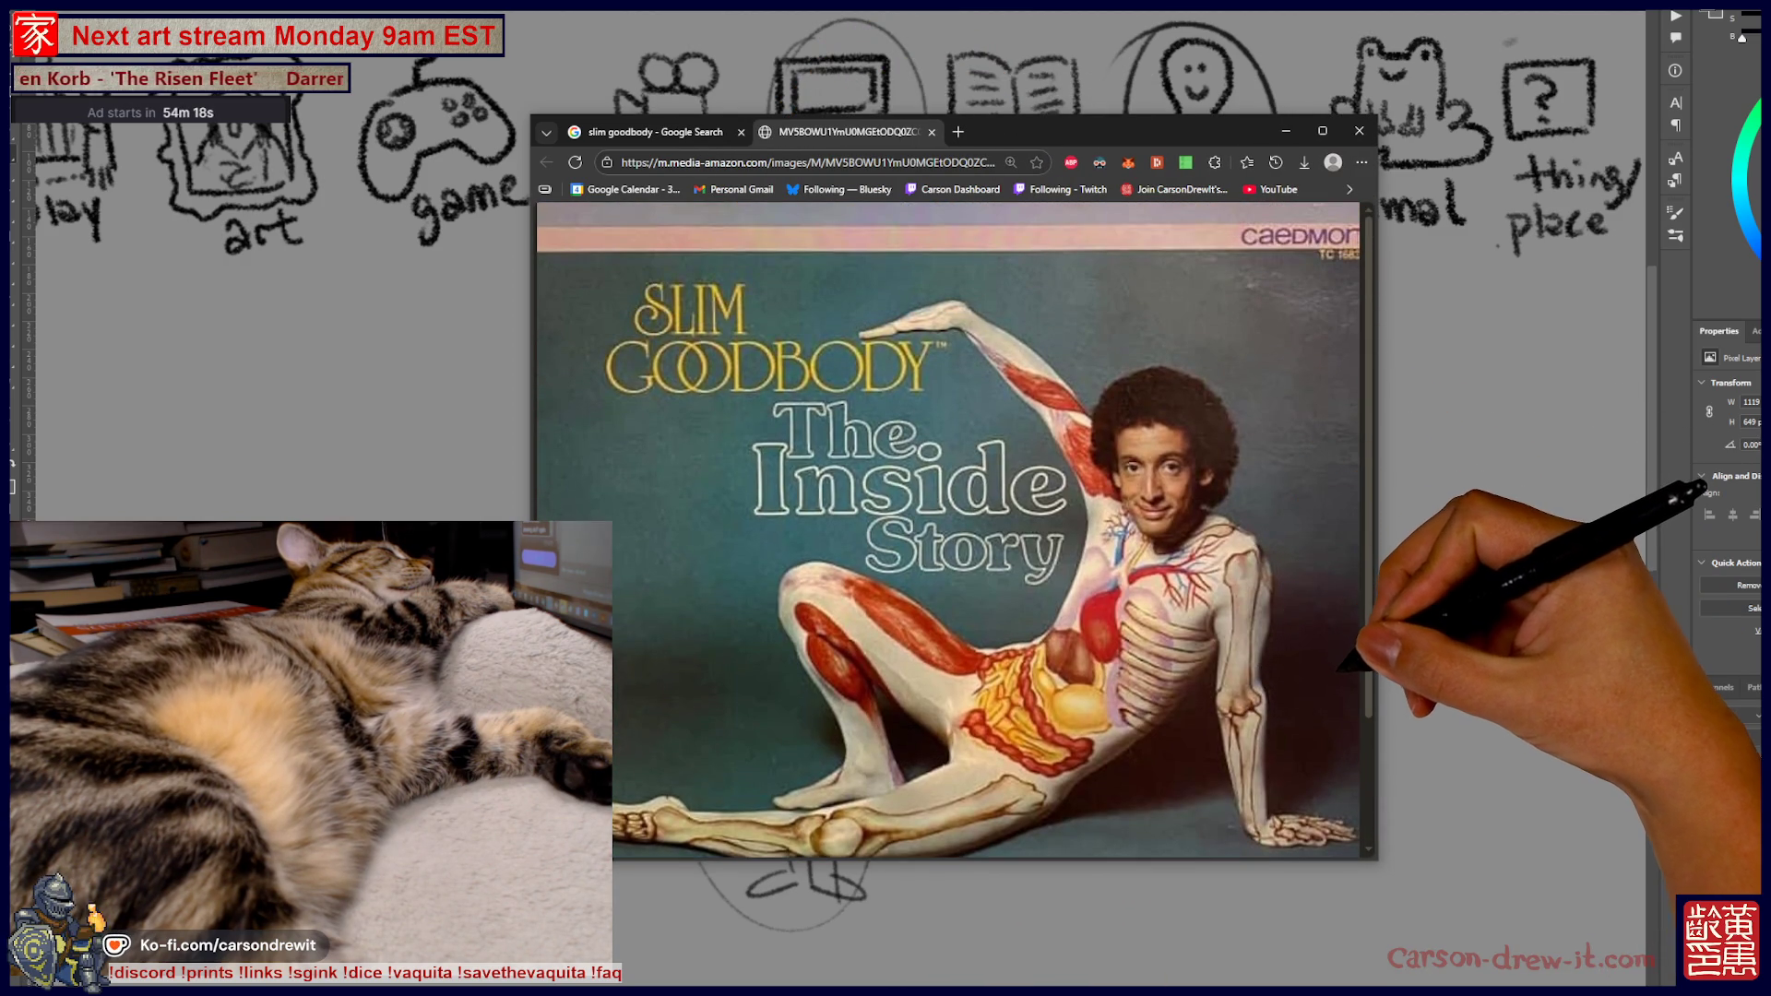
left_click_drag(1174, 128, 1218, 145)
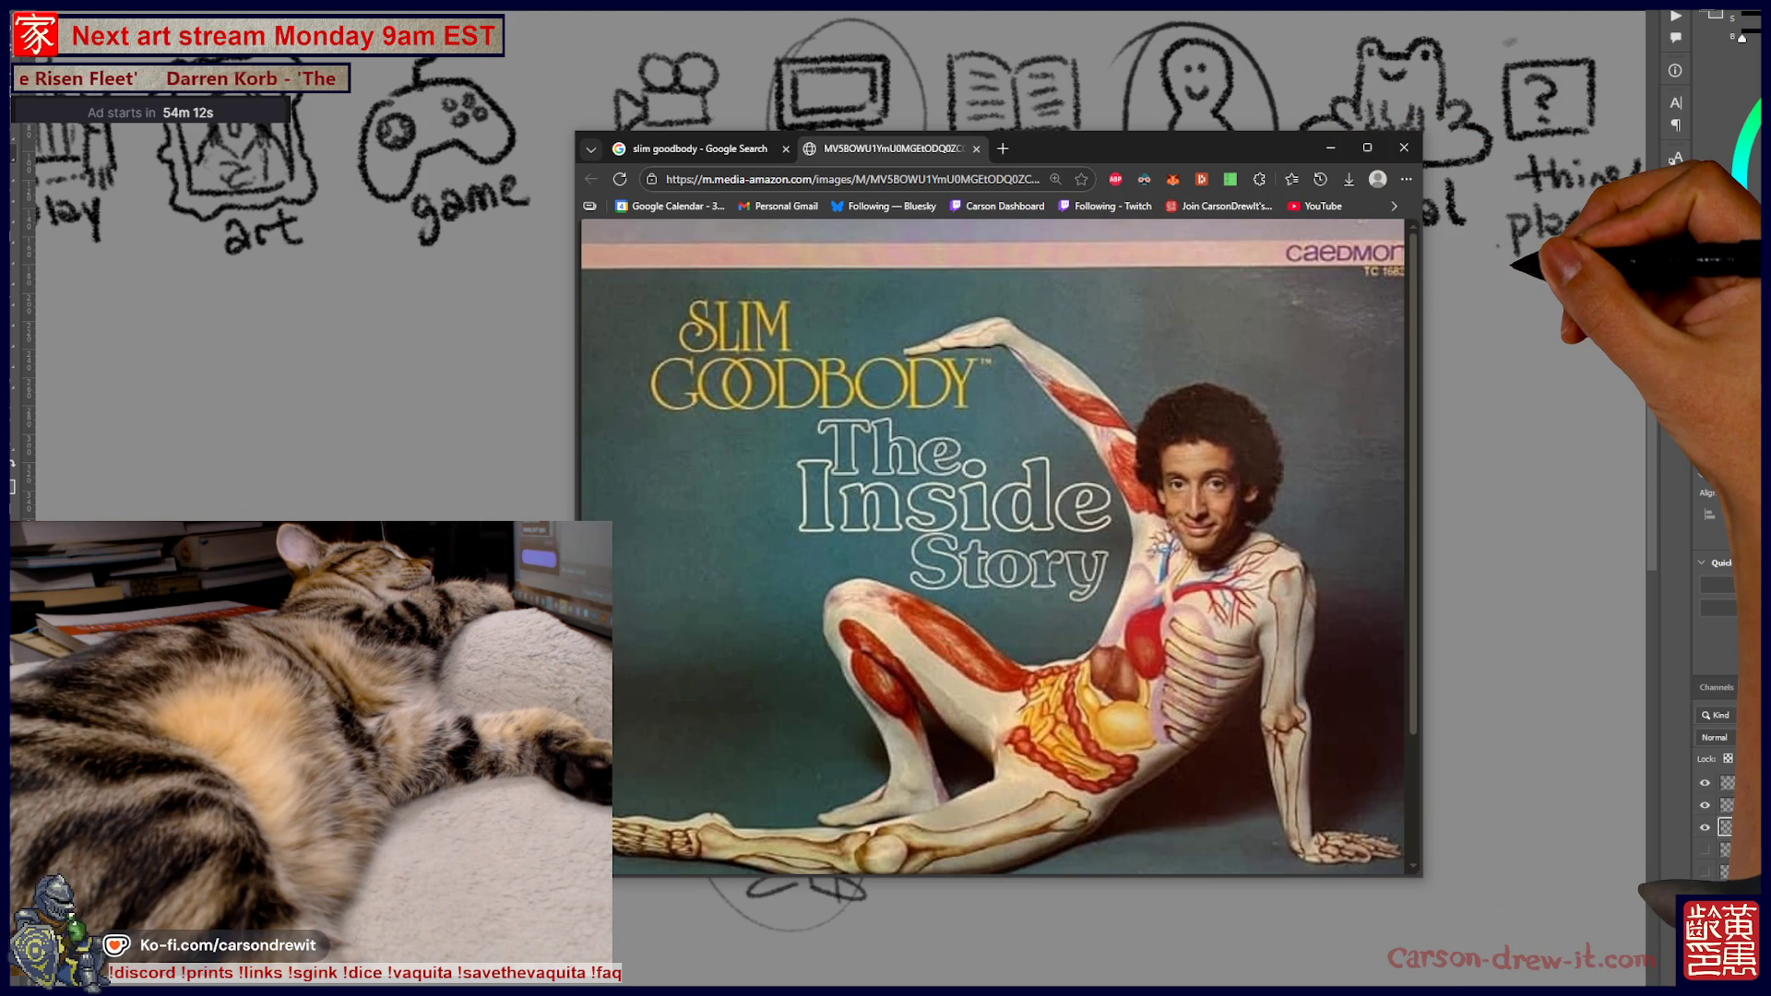
left_click(1402, 148)
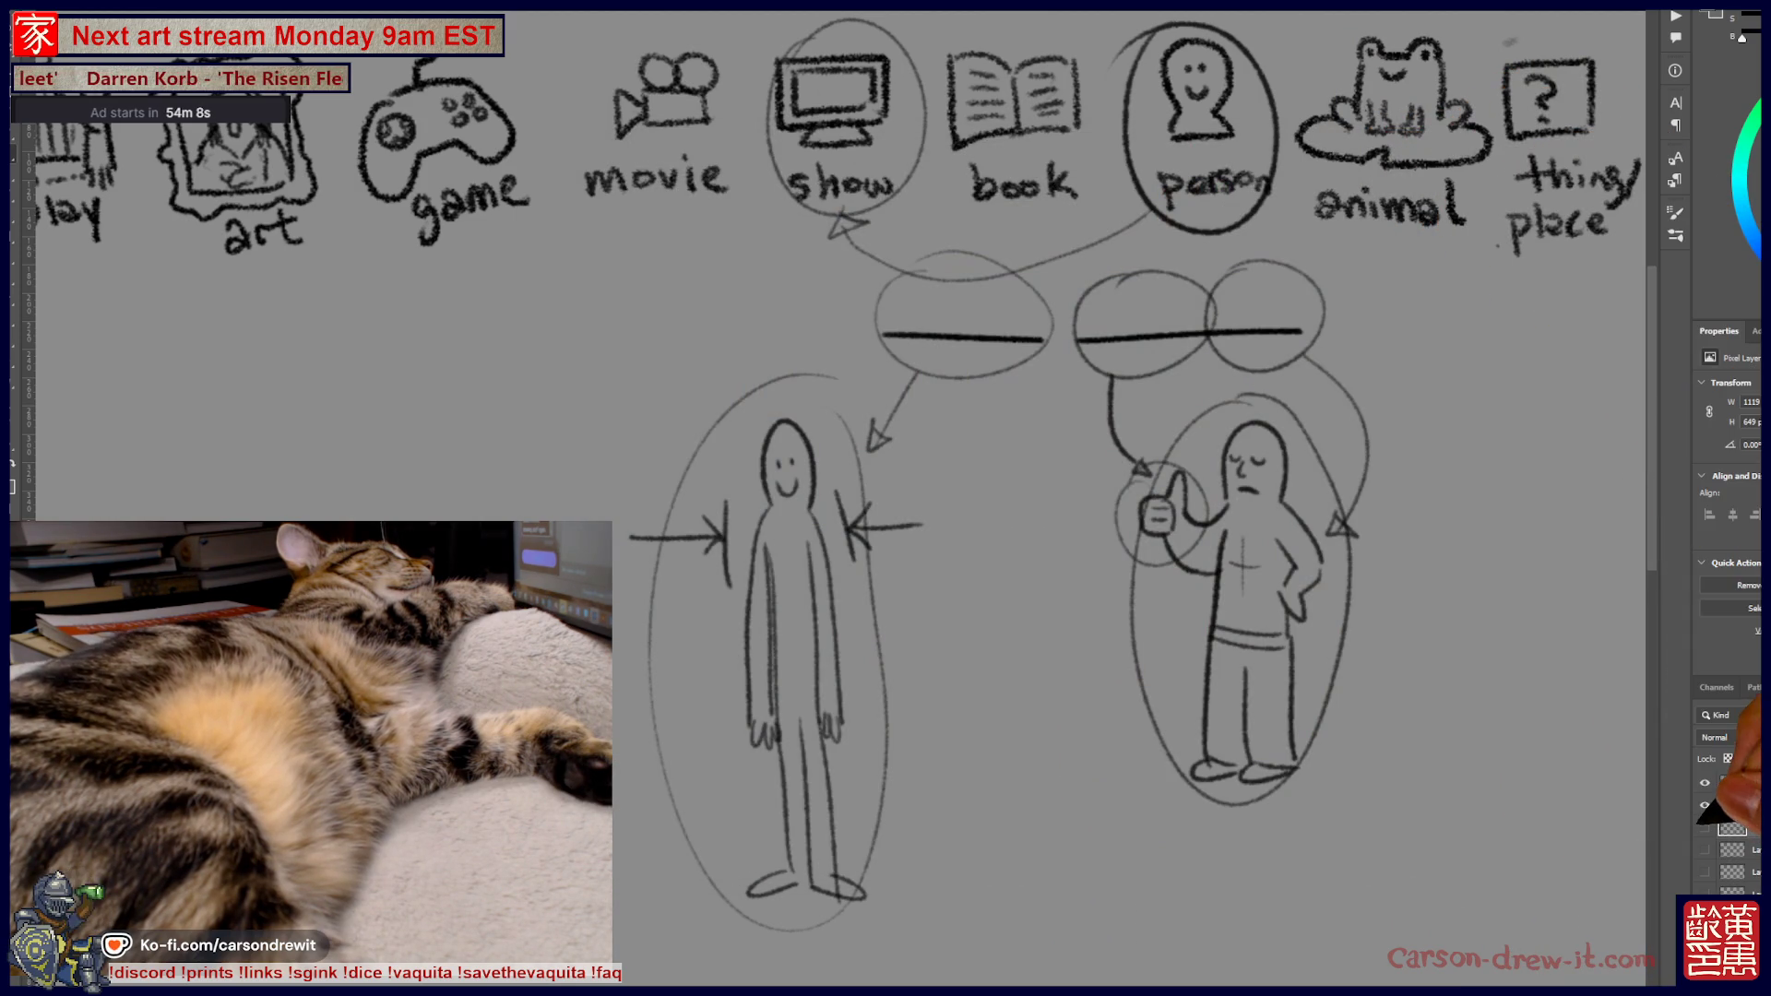
Toggle the figure-sketch layer's visibility, circle thing/place, and draw a short and a long blank line
left_click(1705, 827)
left_click(1705, 827)
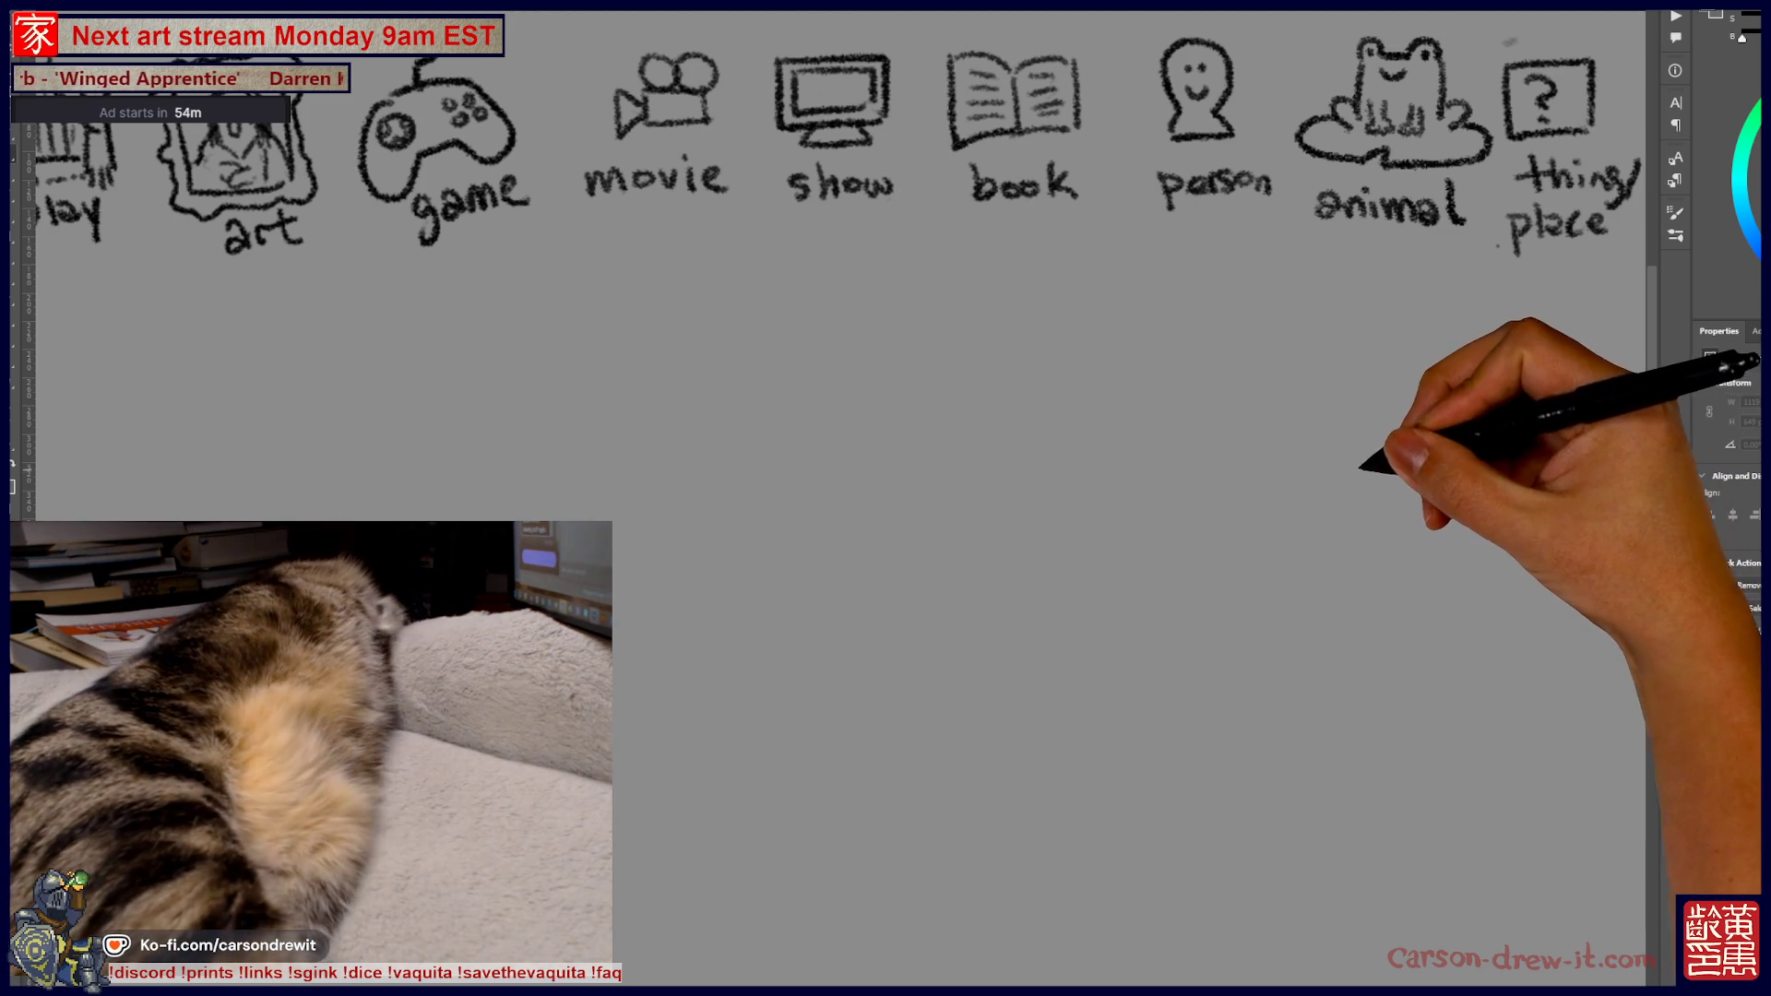
left_click_drag(1285, 265, 1036, 358)
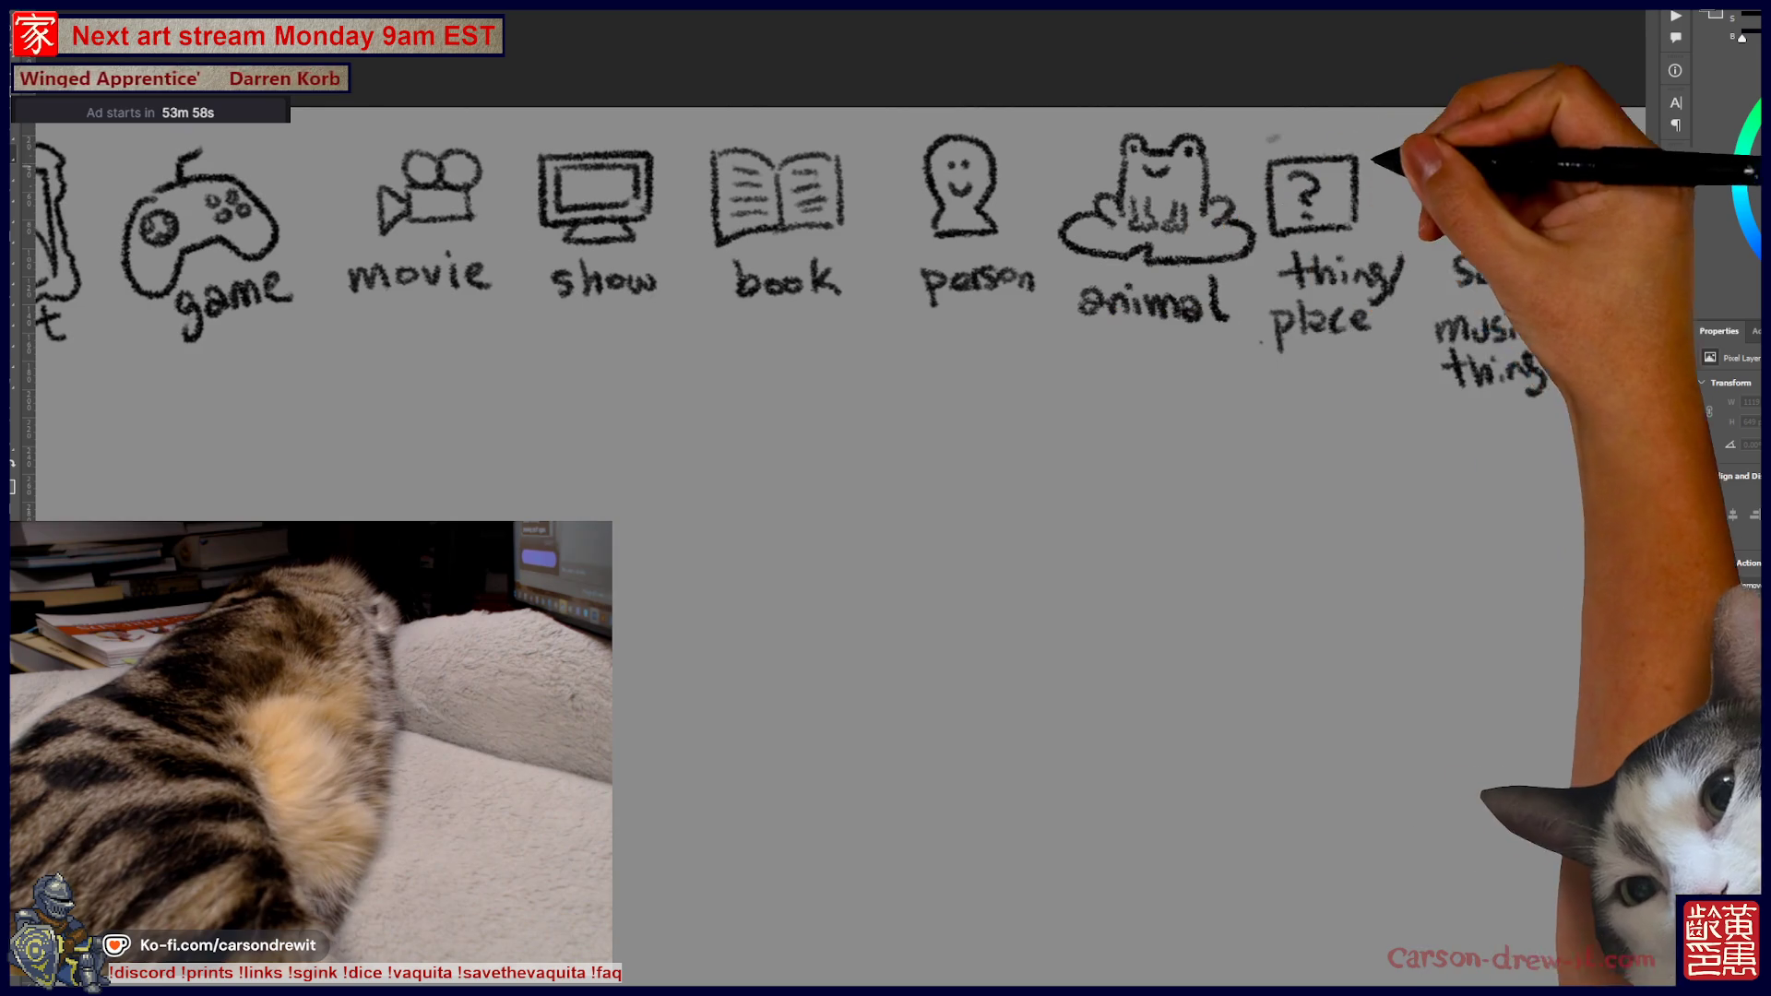
left_click_drag(1315, 125, 1291, 129)
left_click_drag(813, 419, 914, 421)
left_click_drag(959, 420, 1193, 423)
Sketch the blimp's oval body with contour lines and a windowed gondola underneath
mouse_move(630, 678)
left_mouse_down()
mouse_move(1187, 613)
mouse_move(1227, 646)
mouse_move(791, 811)
mouse_move(1250, 821)
mouse_move(666, 729)
left_mouse_up()
left_click_drag(1199, 706, 648, 694)
mouse_move(731, 653)
left_mouse_down()
mouse_move(1222, 690)
mouse_move(1262, 657)
mouse_move(1282, 747)
left_mouse_up()
left_click_drag(936, 867, 1073, 858)
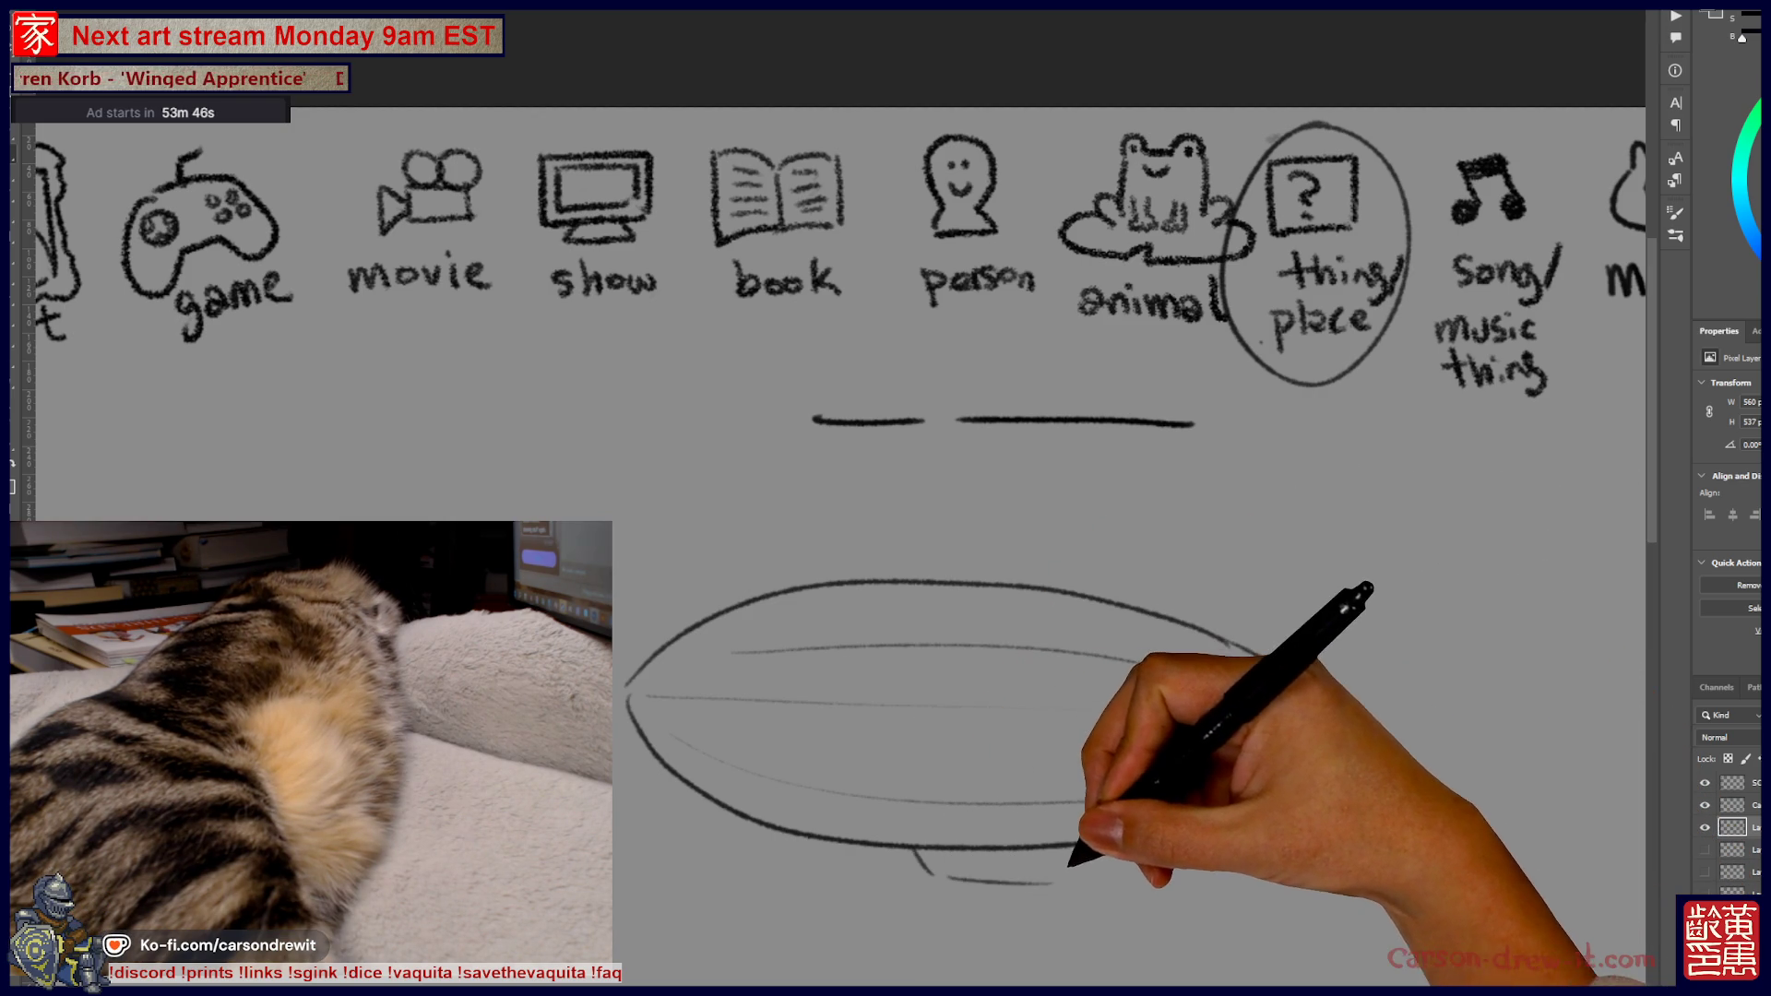
mouse_move(966, 862)
left_mouse_down()
mouse_move(1040, 867)
mouse_move(1143, 789)
left_mouse_up()
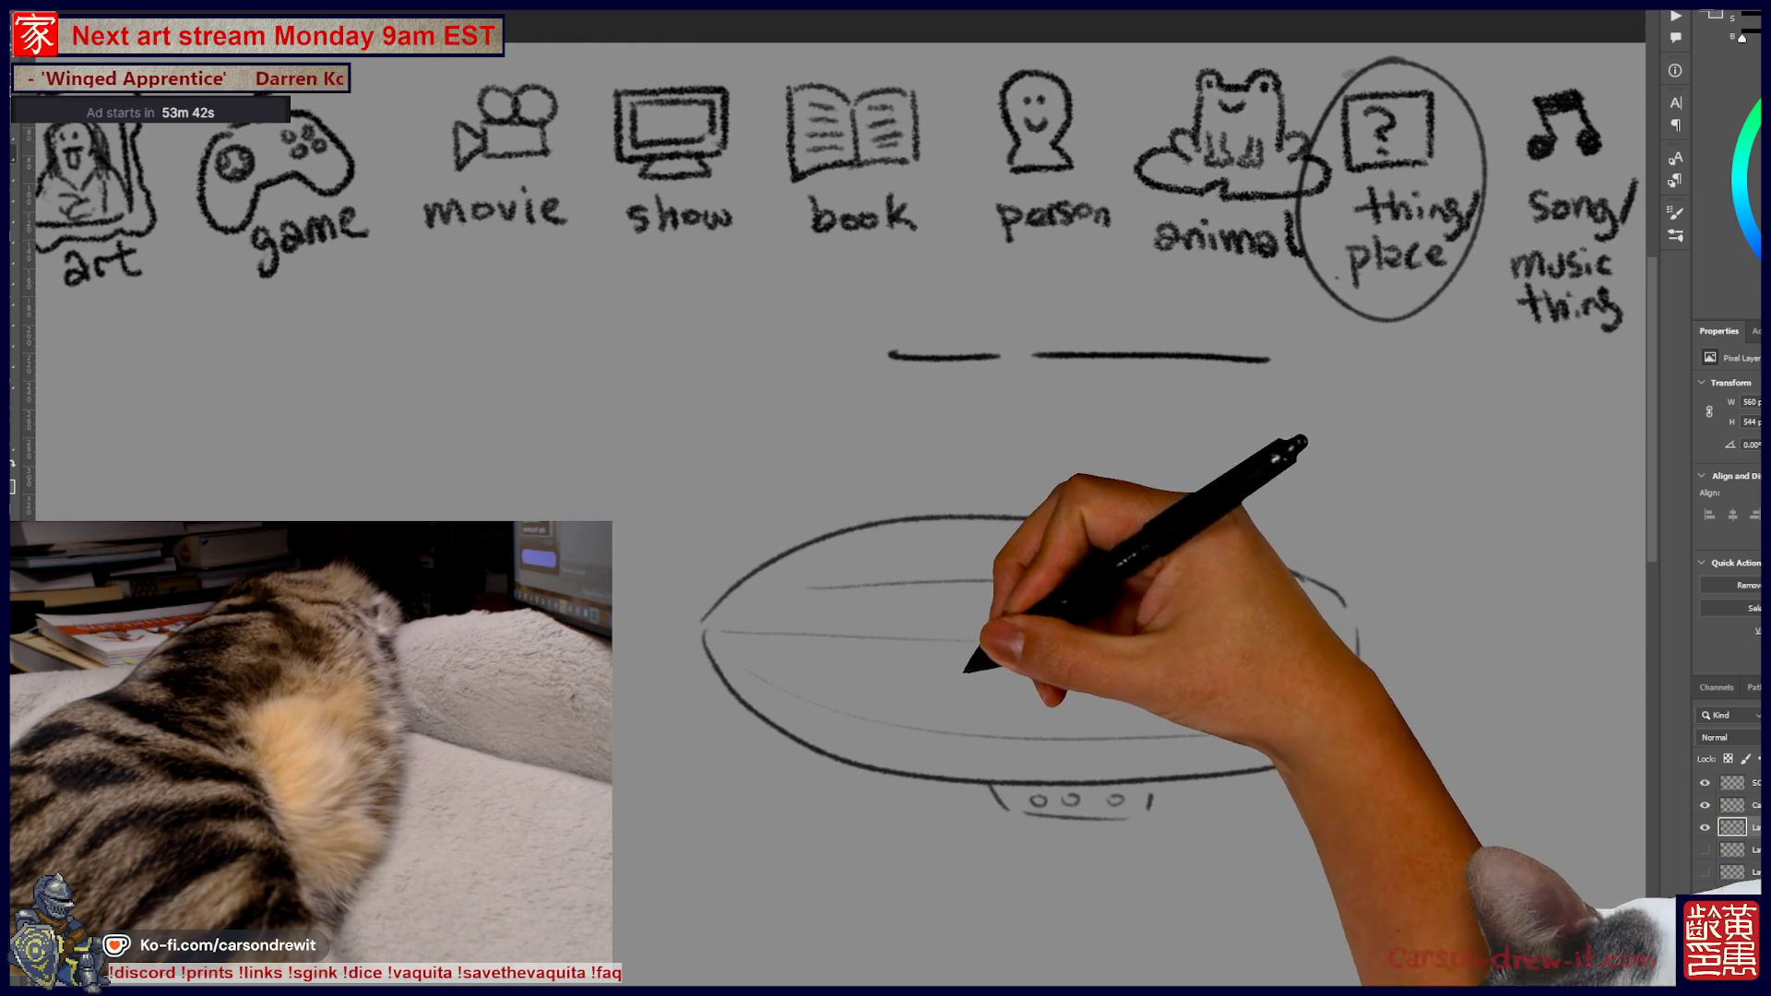
Add wavy flame strokes above and along the blimp, plus tail lines and small marks inside
left_click_drag(984, 661, 1059, 629)
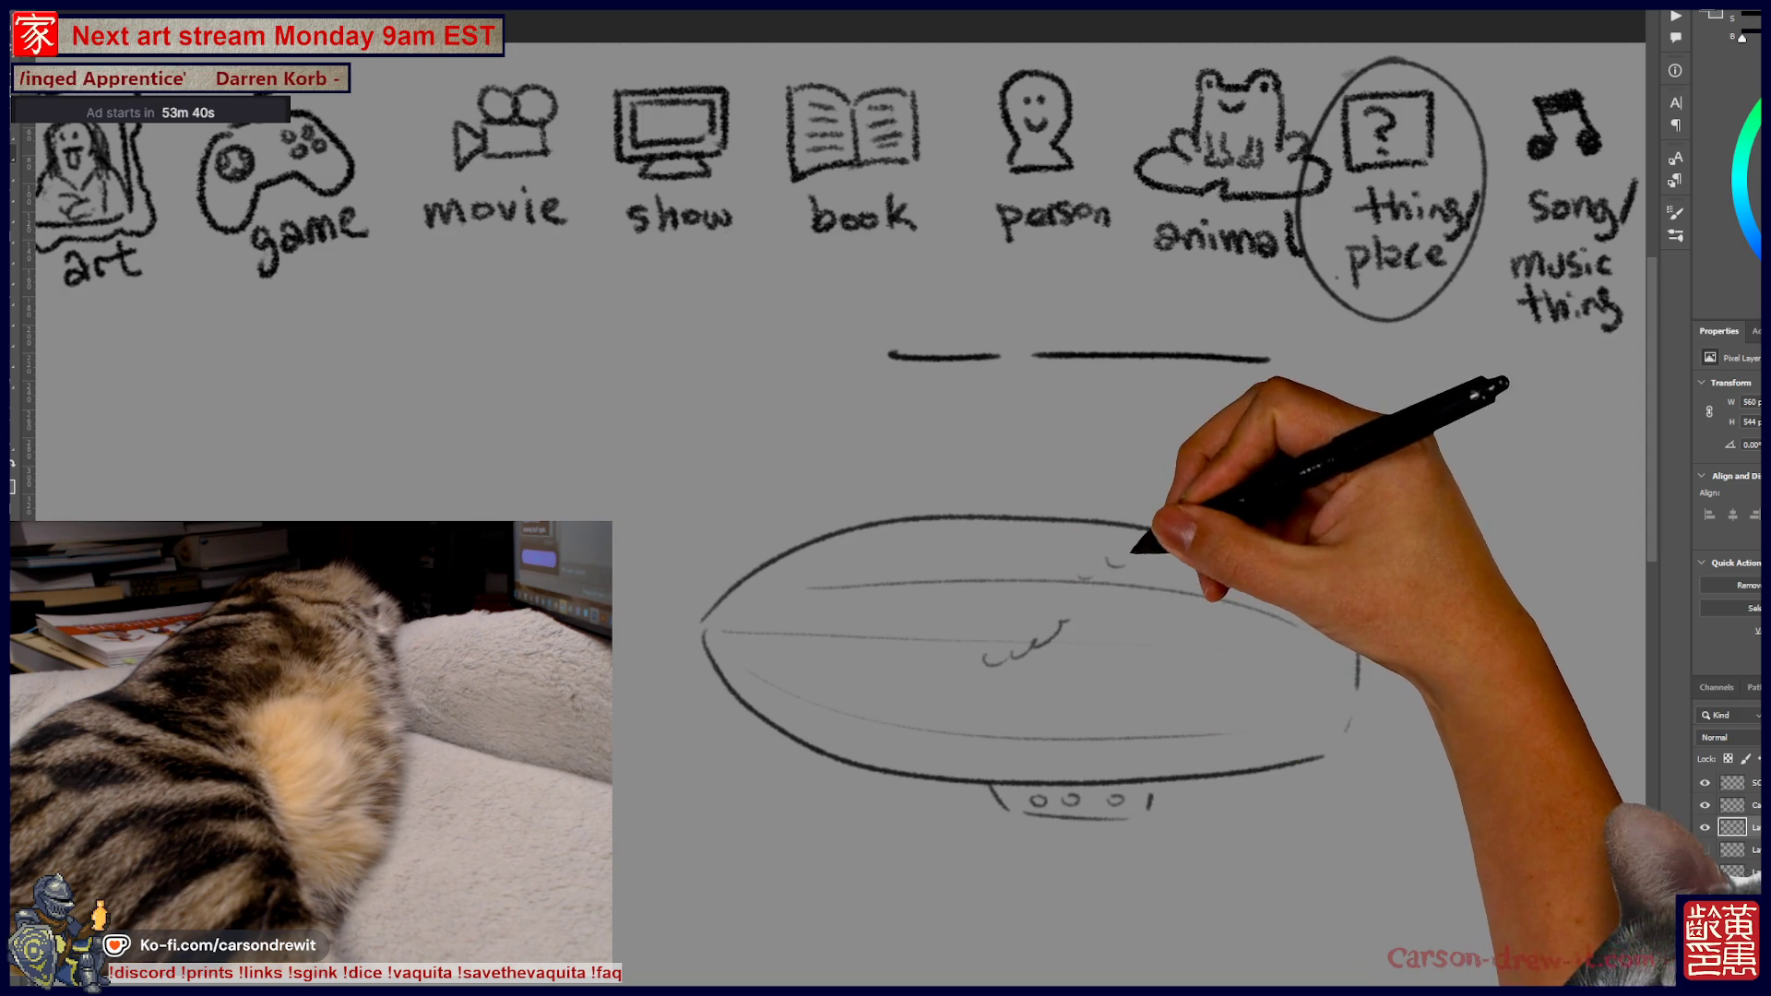
mouse_move(1104, 503)
left_mouse_down()
mouse_move(1249, 436)
mouse_move(1333, 489)
mouse_move(1384, 478)
mouse_move(1344, 537)
left_mouse_up()
mouse_move(1246, 709)
left_mouse_down()
mouse_move(1257, 729)
mouse_move(1301, 710)
left_mouse_up()
left_click_drag(1343, 535, 1421, 581)
left_click_drag(1302, 662, 1328, 641)
left_click_drag(1358, 632, 1370, 690)
left_click_drag(1444, 564, 1490, 556)
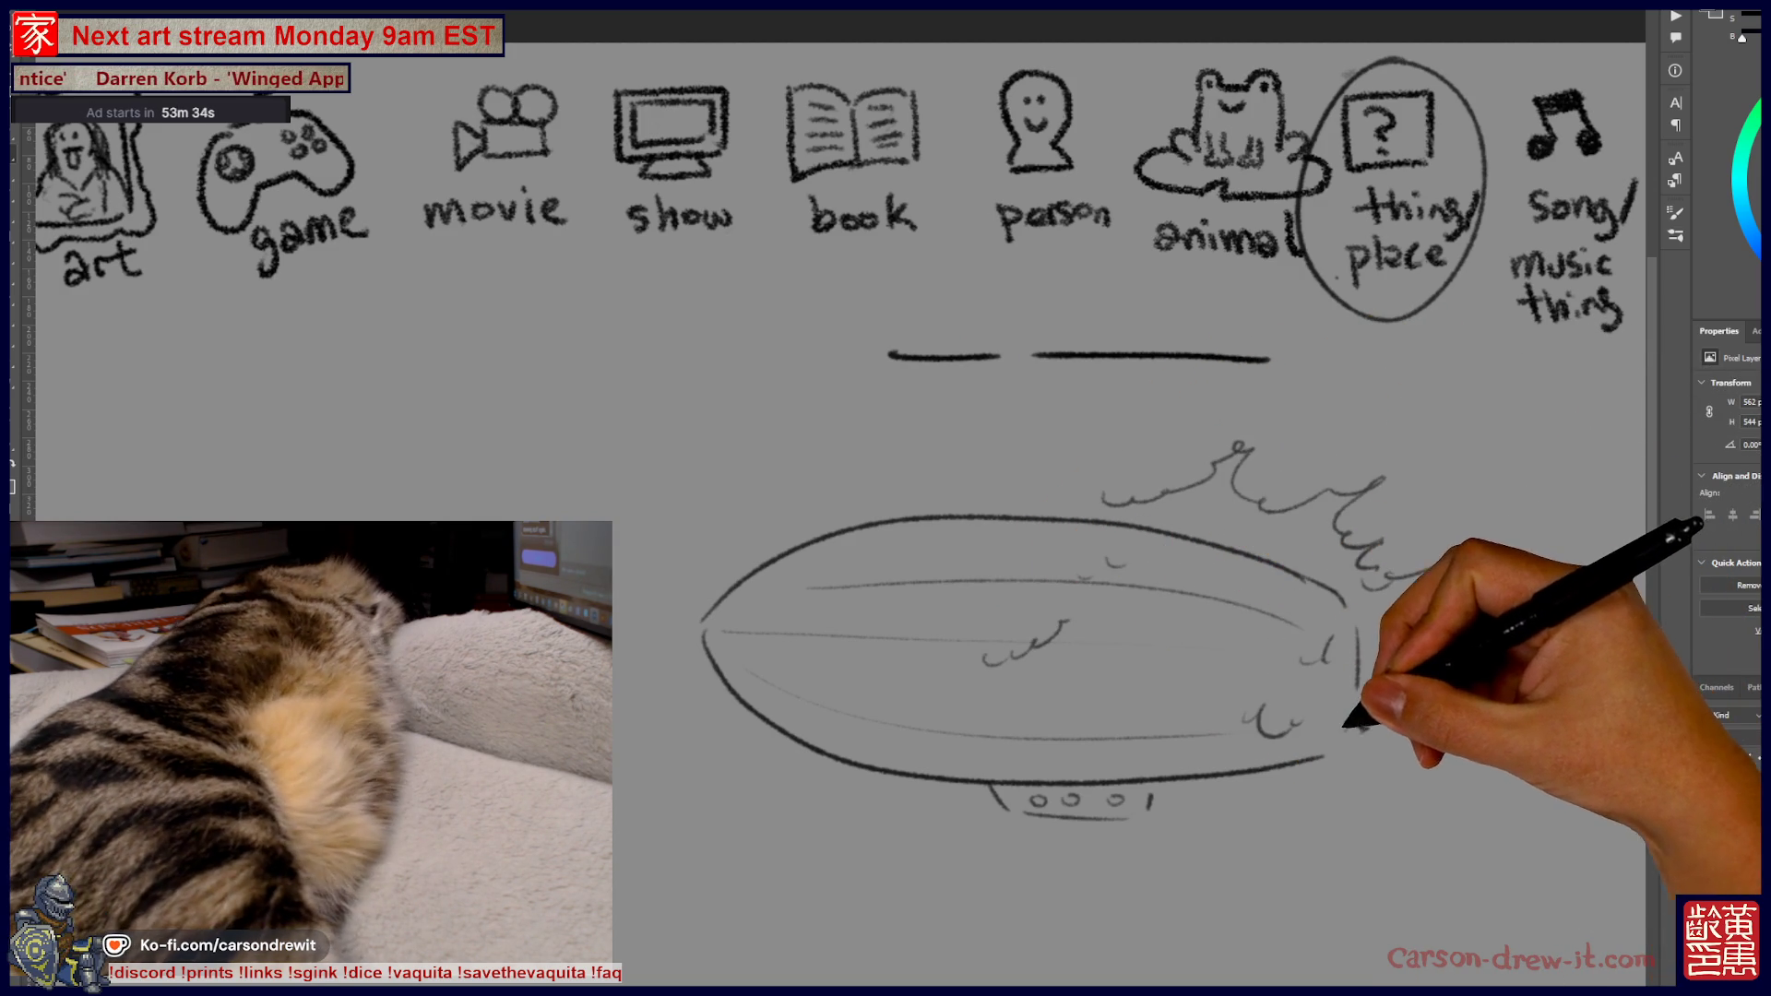
left_click_drag(1141, 666, 1190, 674)
left_click_drag(1202, 629, 1236, 626)
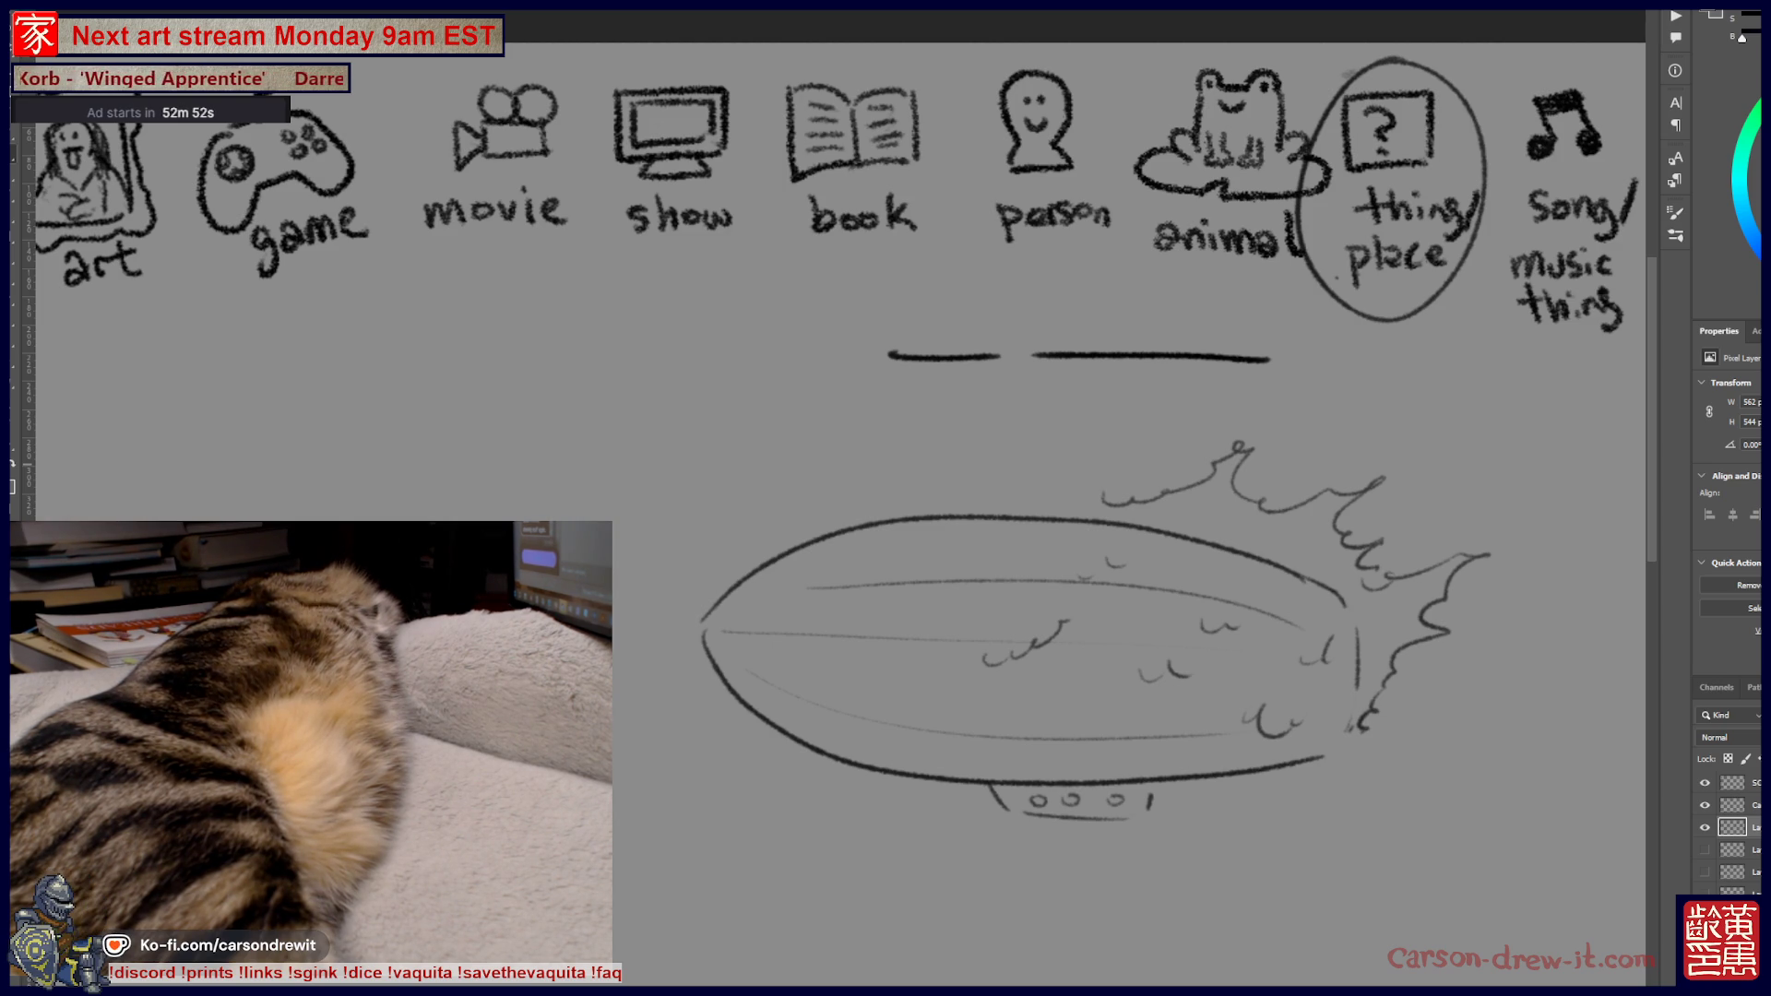
Hide the blimp, movie and fencer sketch layers, briefly showing and then hiding the UFO sketch
left_click(1705, 827)
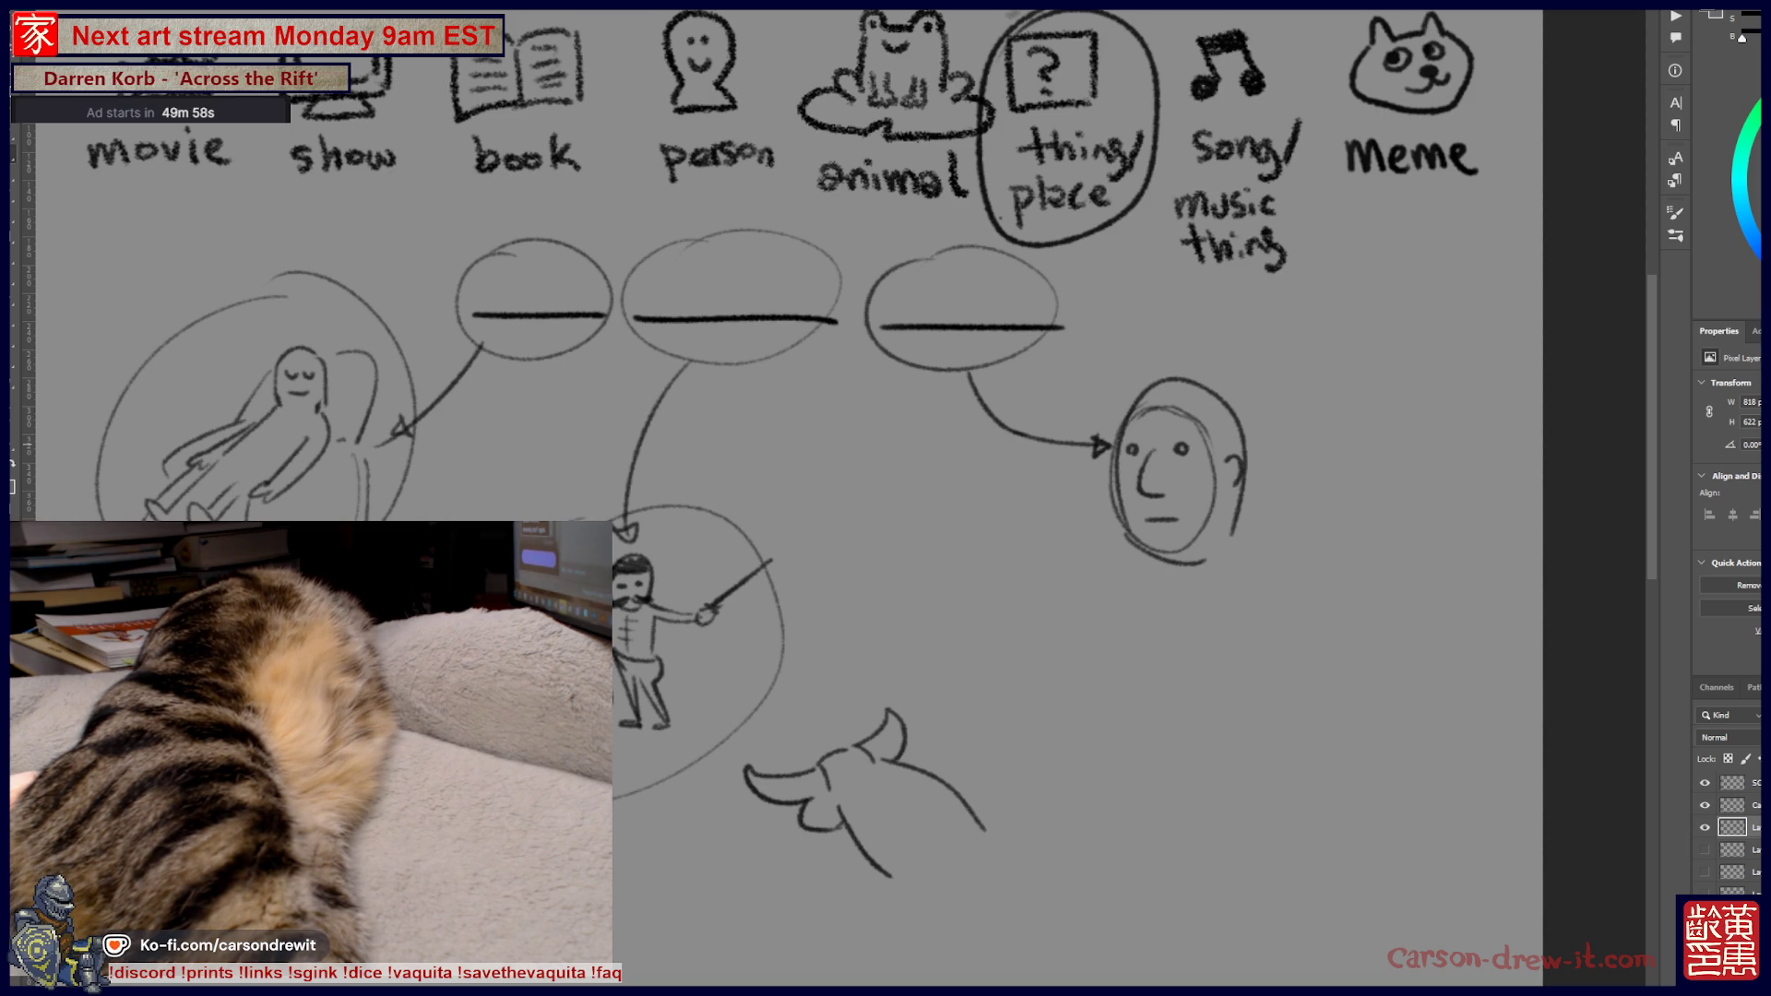
left_click(1705, 828)
left_click(1705, 850)
left_click(1704, 849)
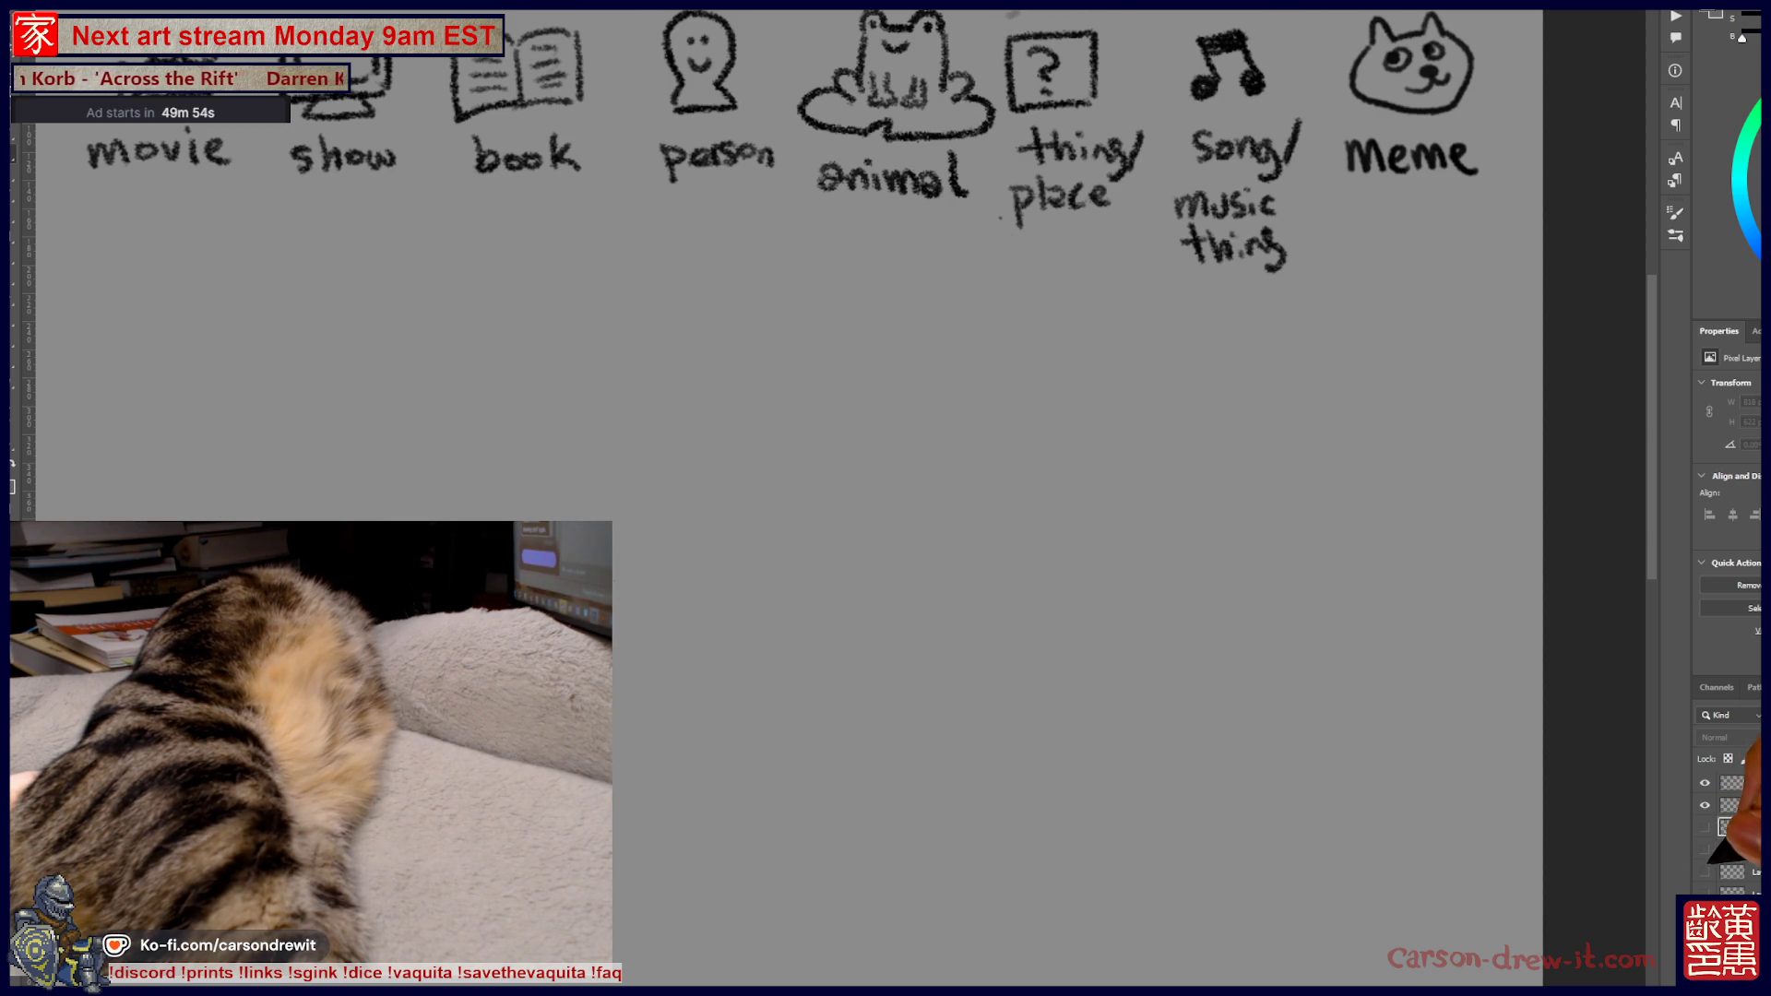
Briefly reveal and re-hide the person sketch and the chair-figure-and-bull sketch layers
left_click(1705, 871)
left_click(1705, 804)
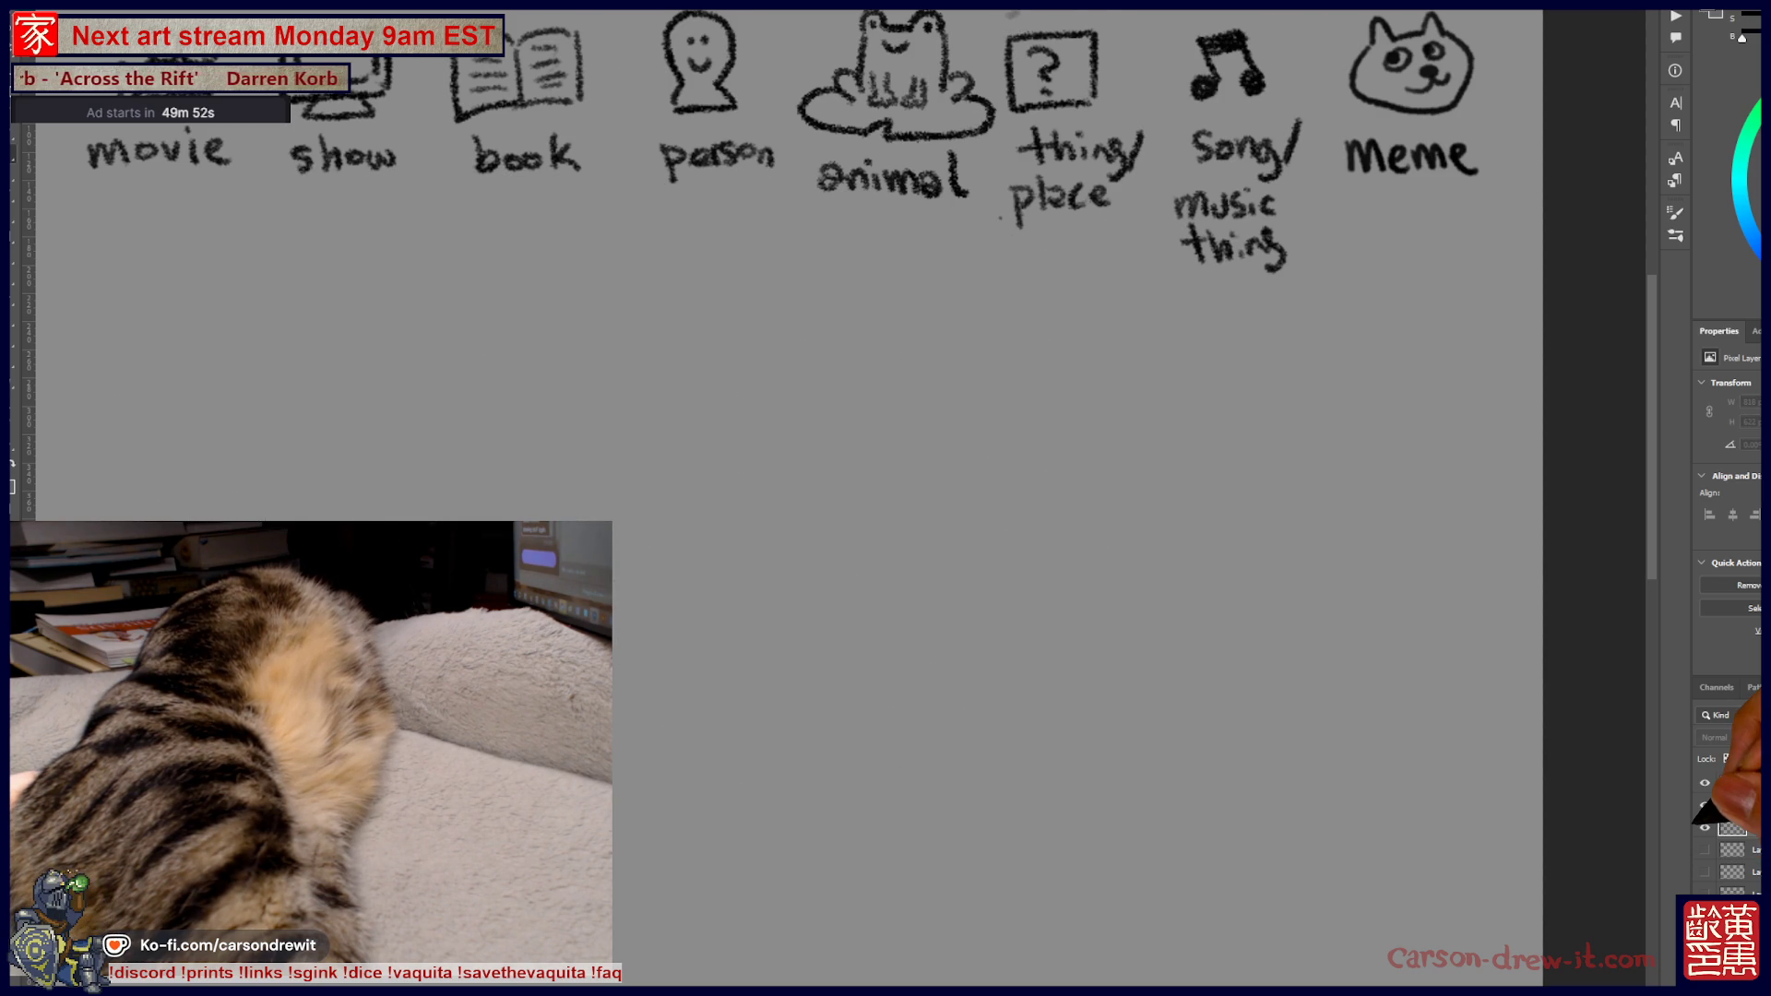
left_click(1704, 827)
left_click(1705, 828)
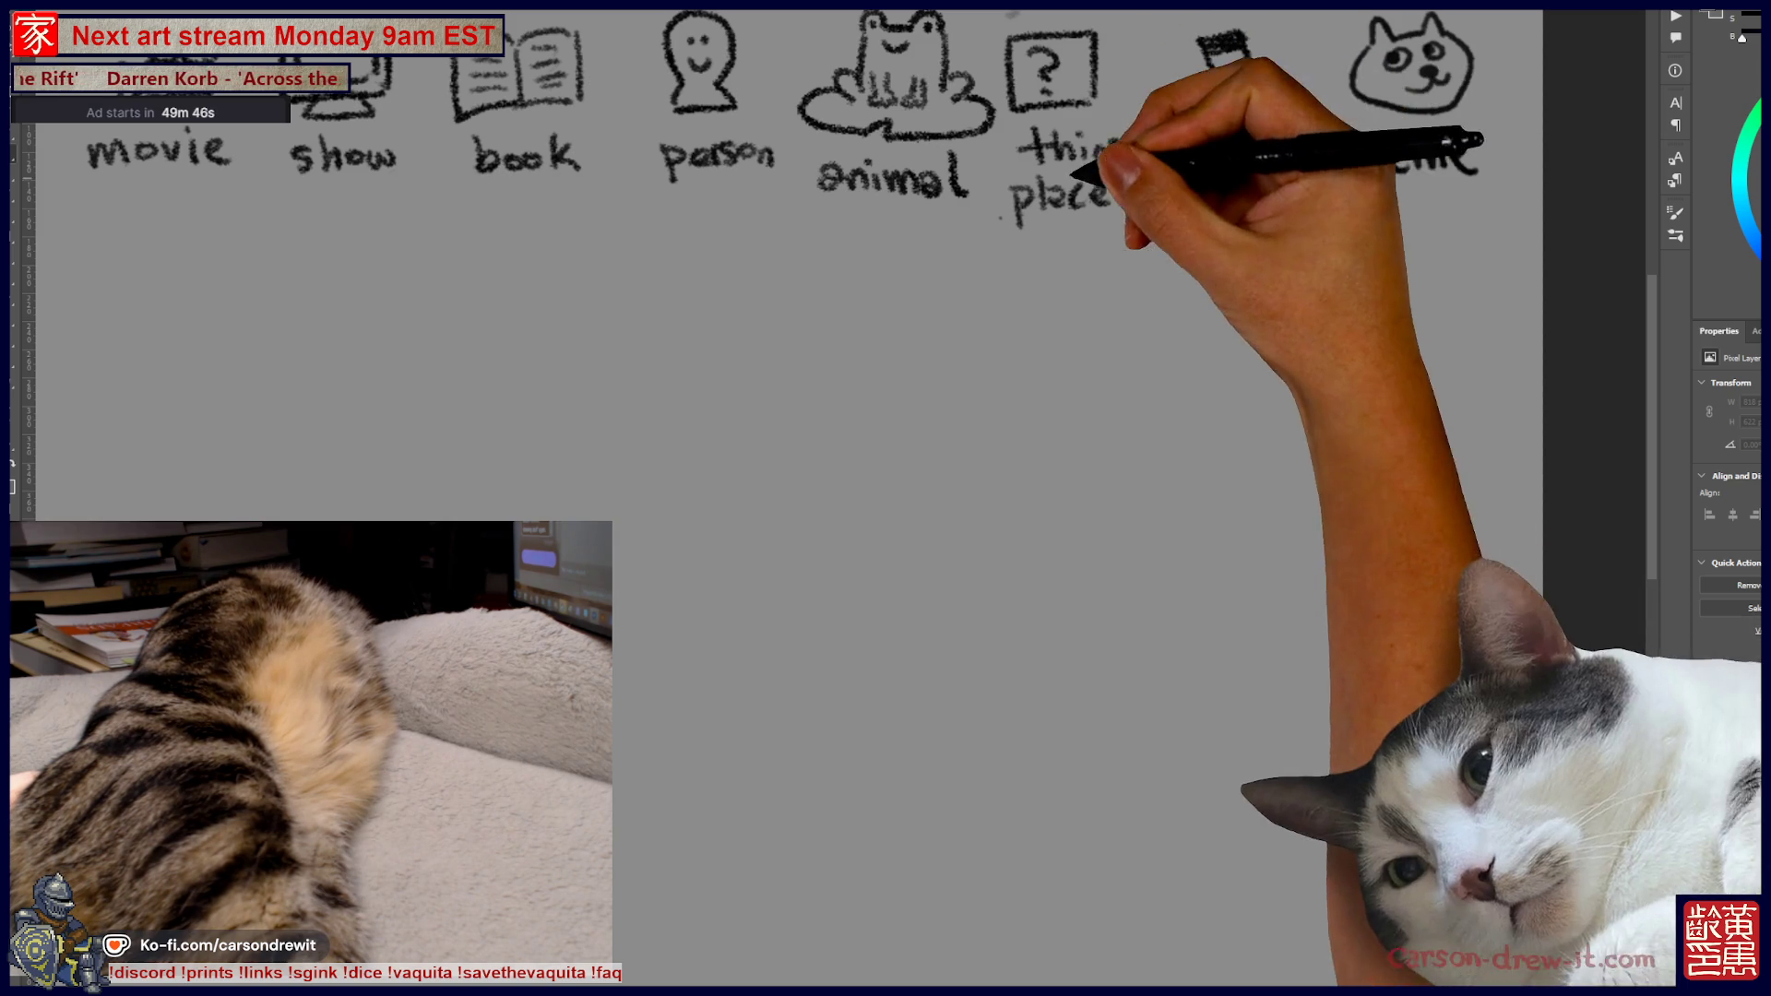
Circle the thing/place icon and draw the first two blank dashes below the icon row
left_click_drag(1135, 356, 1264, 521)
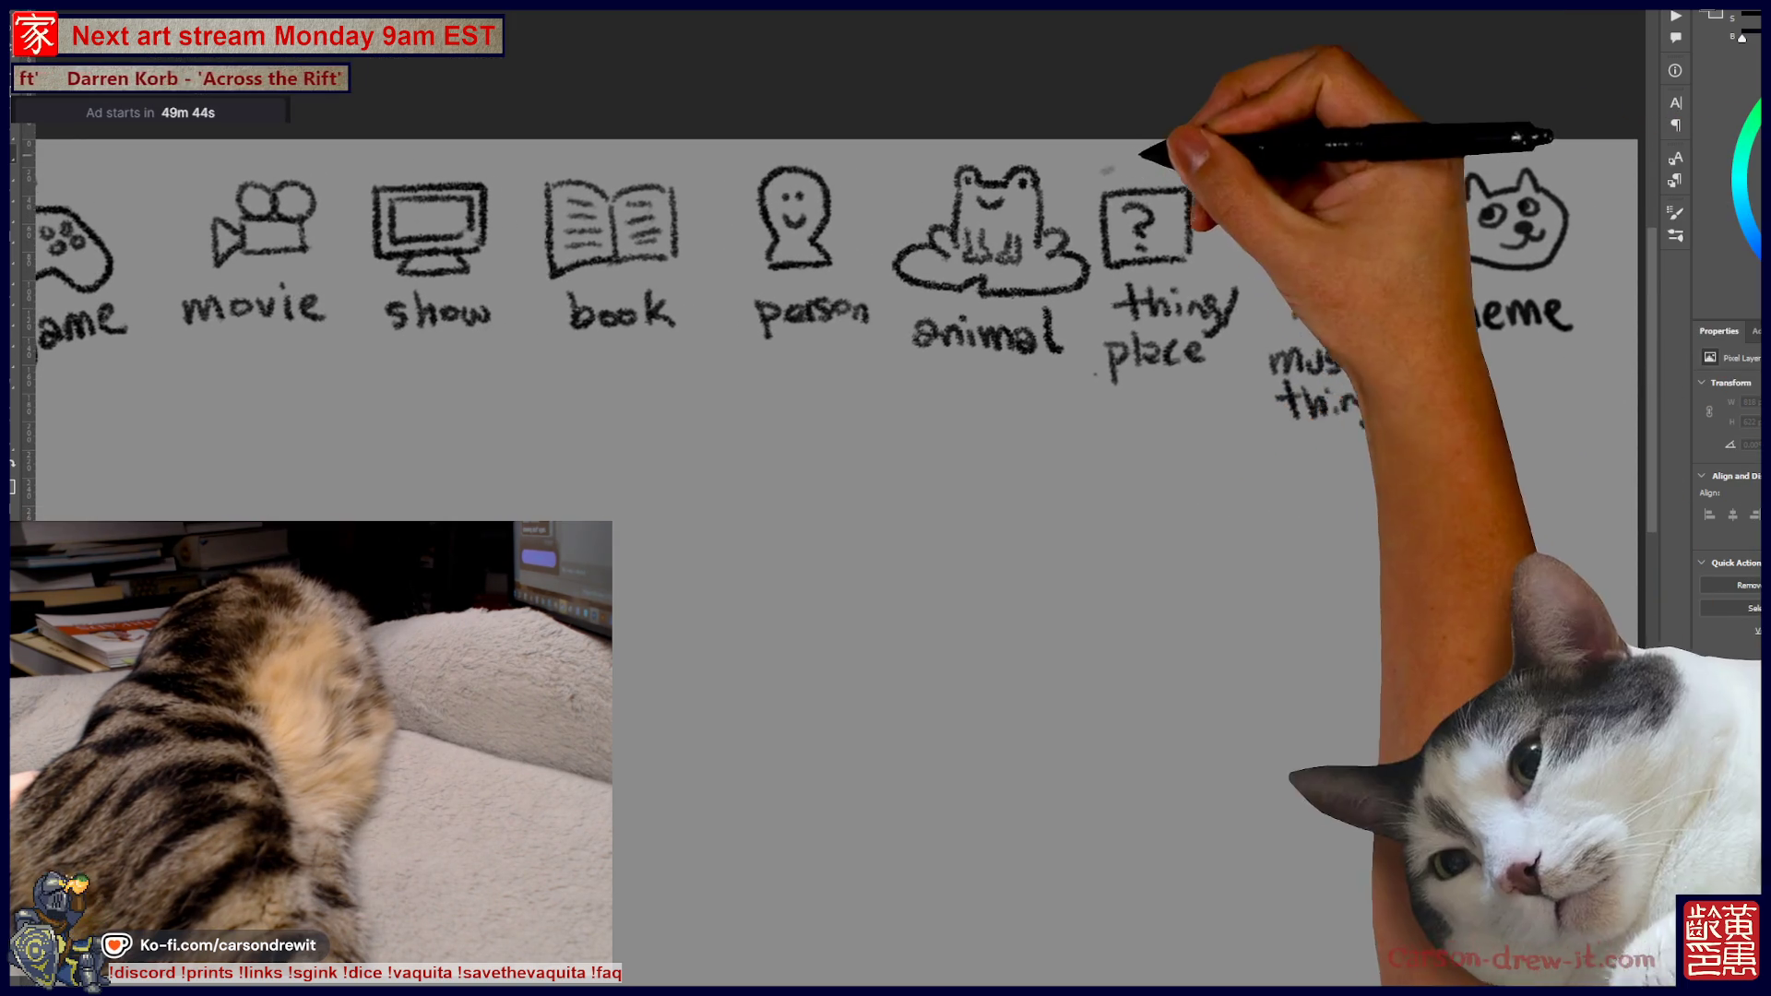
left_click_drag(1147, 151, 1186, 238)
left_click_drag(1102, 550, 1218, 462)
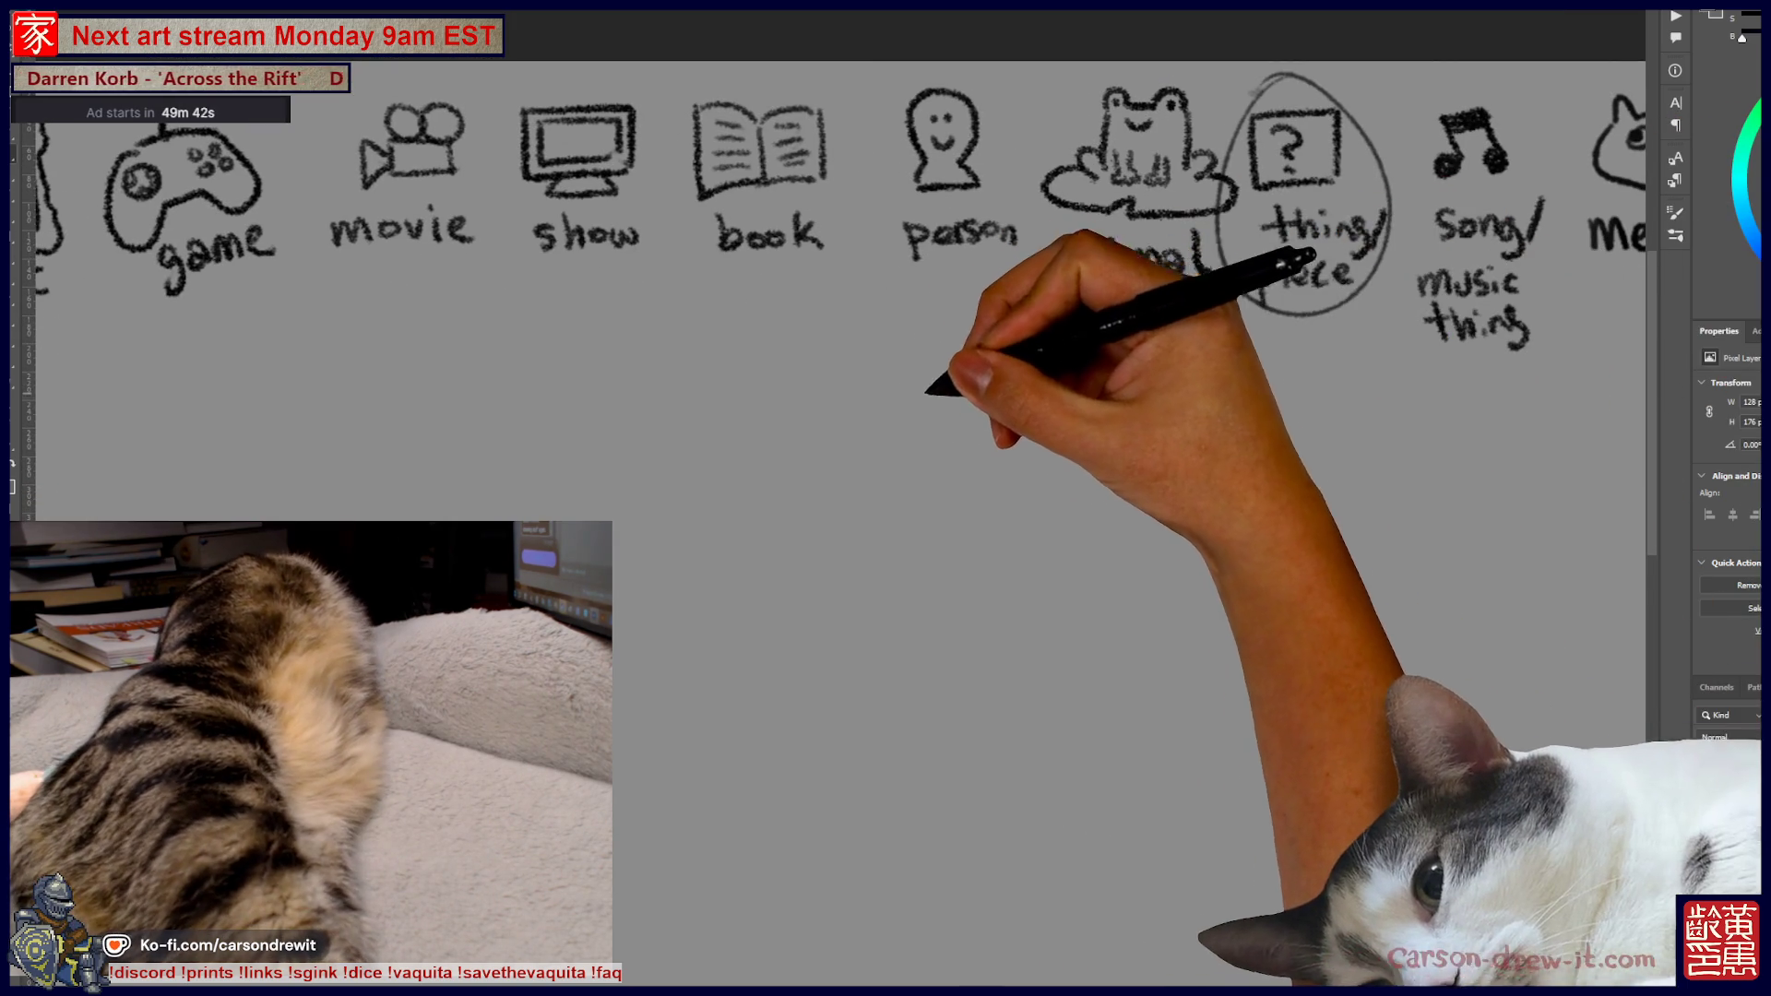
left_click_drag(836, 388, 904, 387)
left_click_drag(934, 388, 1227, 387)
Add the third blank dash and sketch the cat's ears, cheek and chin, undoing a stray stroke
left_click(1091, 387)
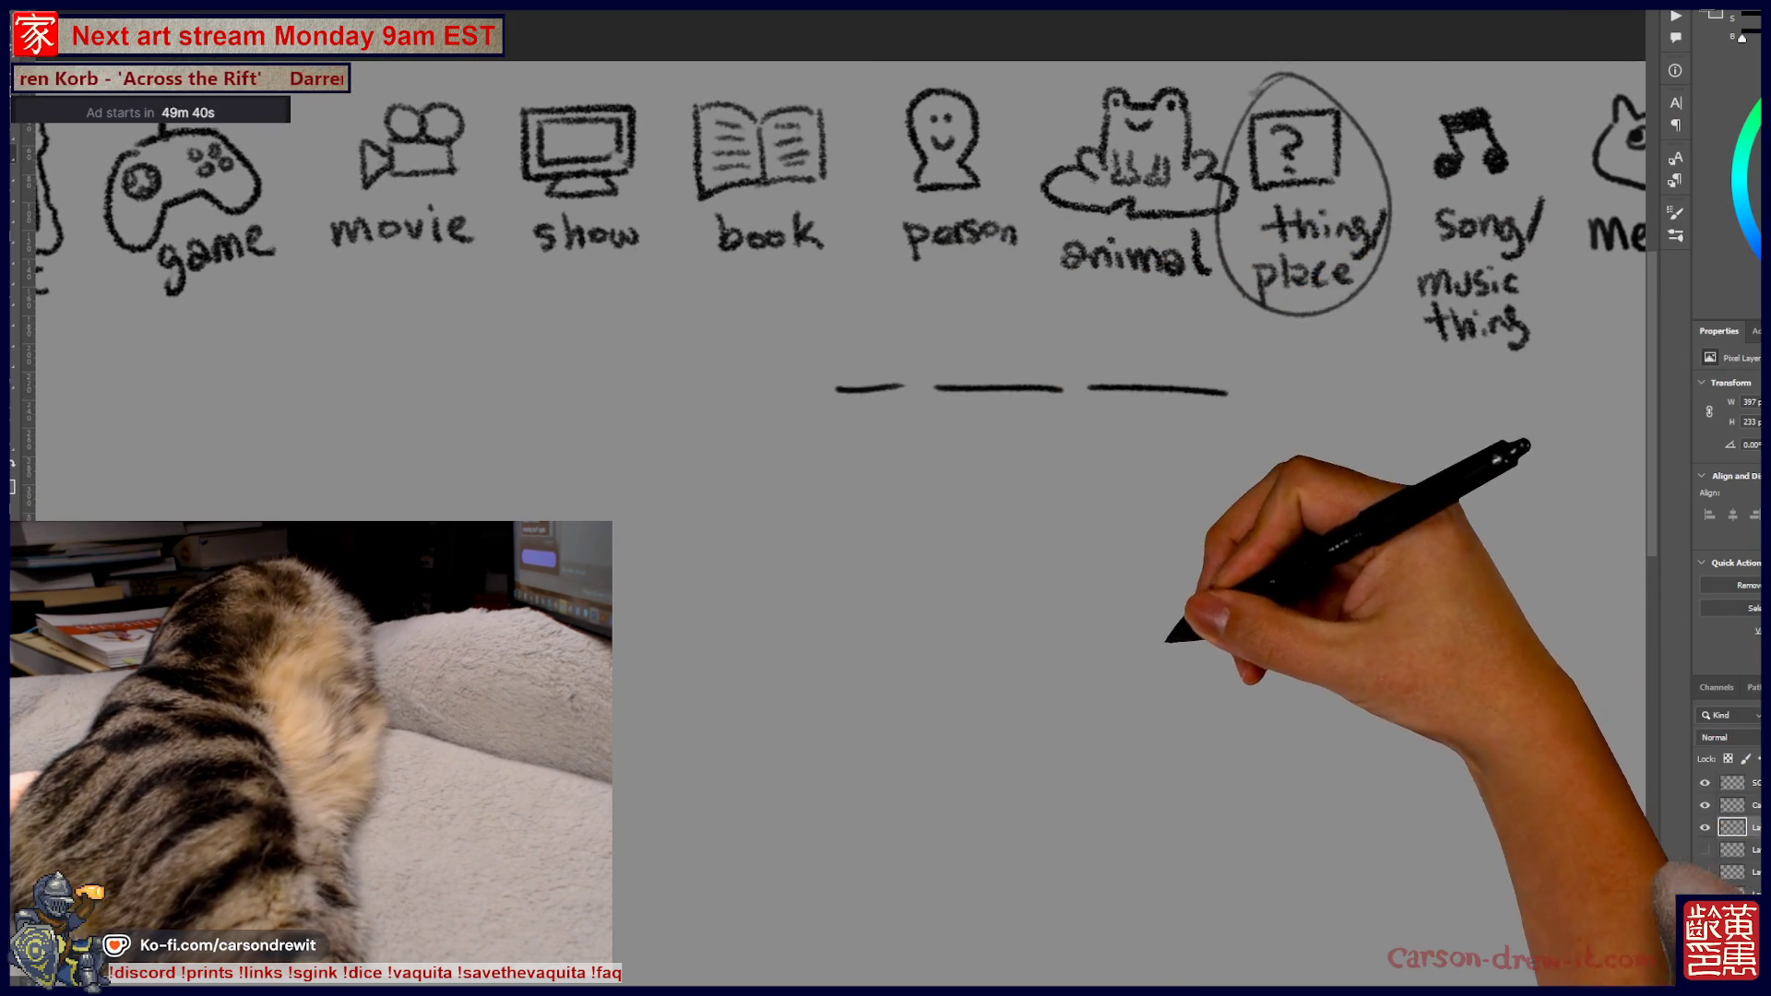
left_click_drag(971, 495, 988, 356)
left_click_drag(846, 430, 849, 467)
mouse_move(853, 399)
left_mouse_down()
mouse_move(909, 427)
mouse_move(1000, 396)
left_mouse_up()
key("ctrl+z")
left_click_drag(862, 457, 1015, 407)
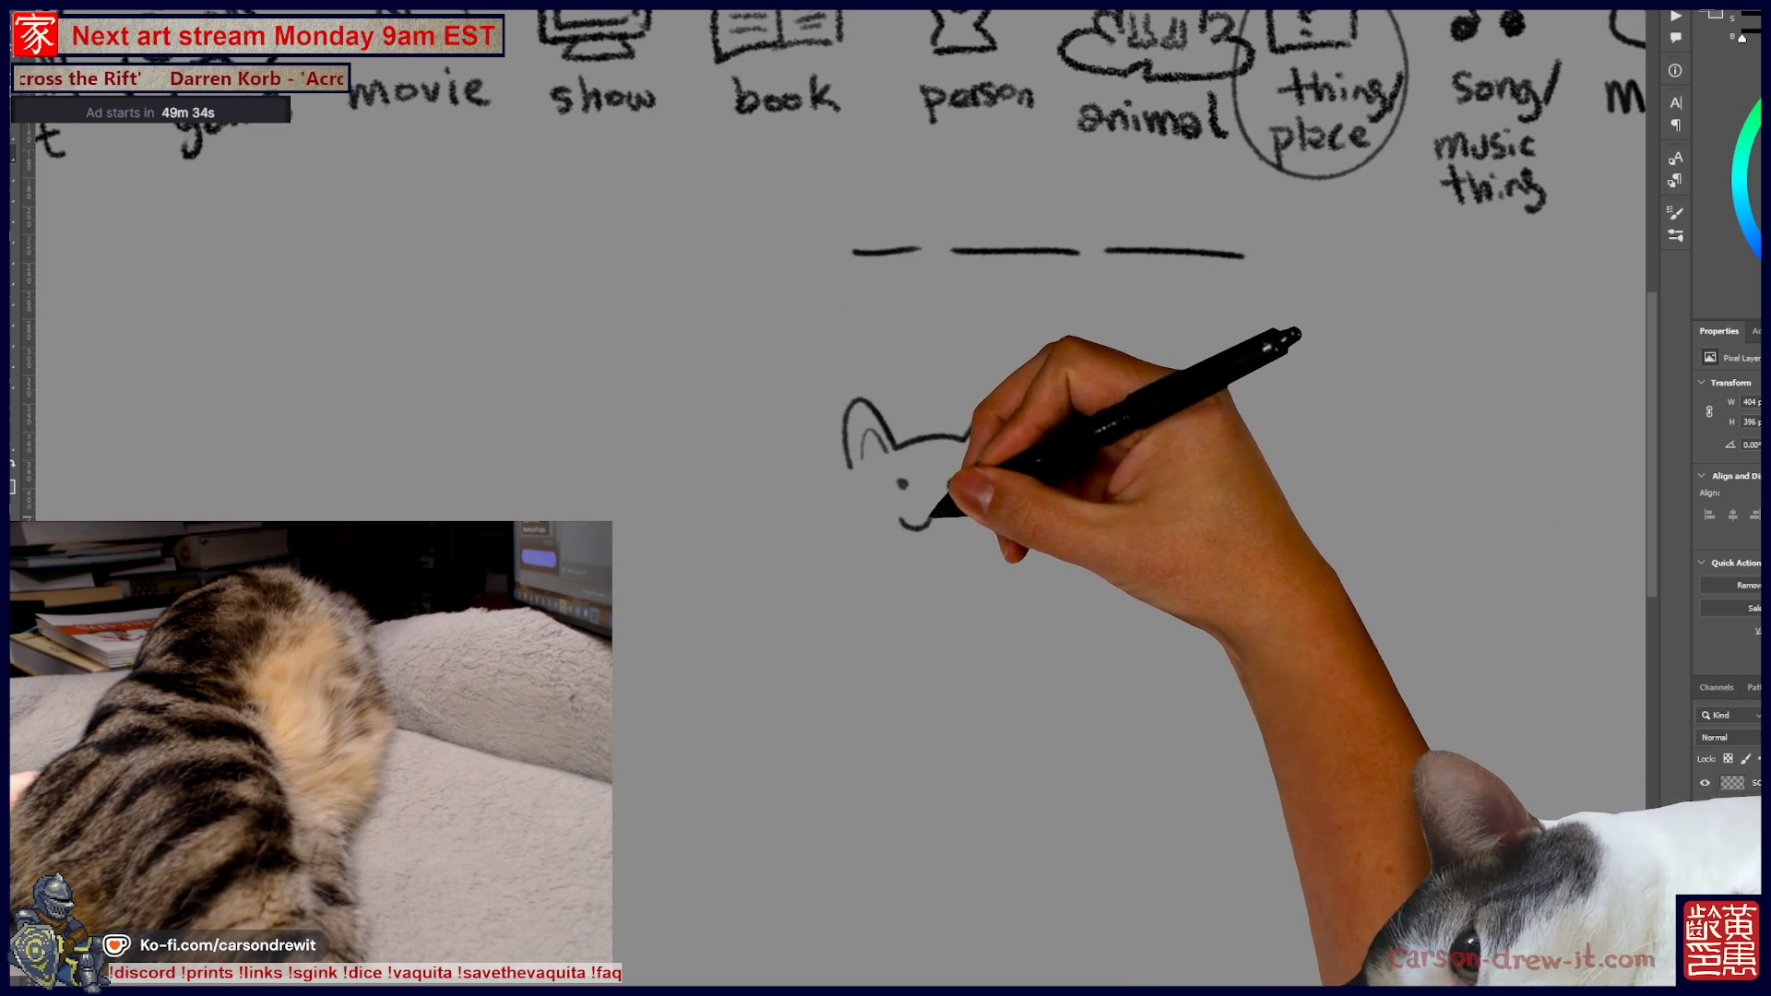
mouse_move(859, 466)
left_mouse_down()
mouse_move(899, 543)
mouse_move(1012, 483)
left_mouse_up()
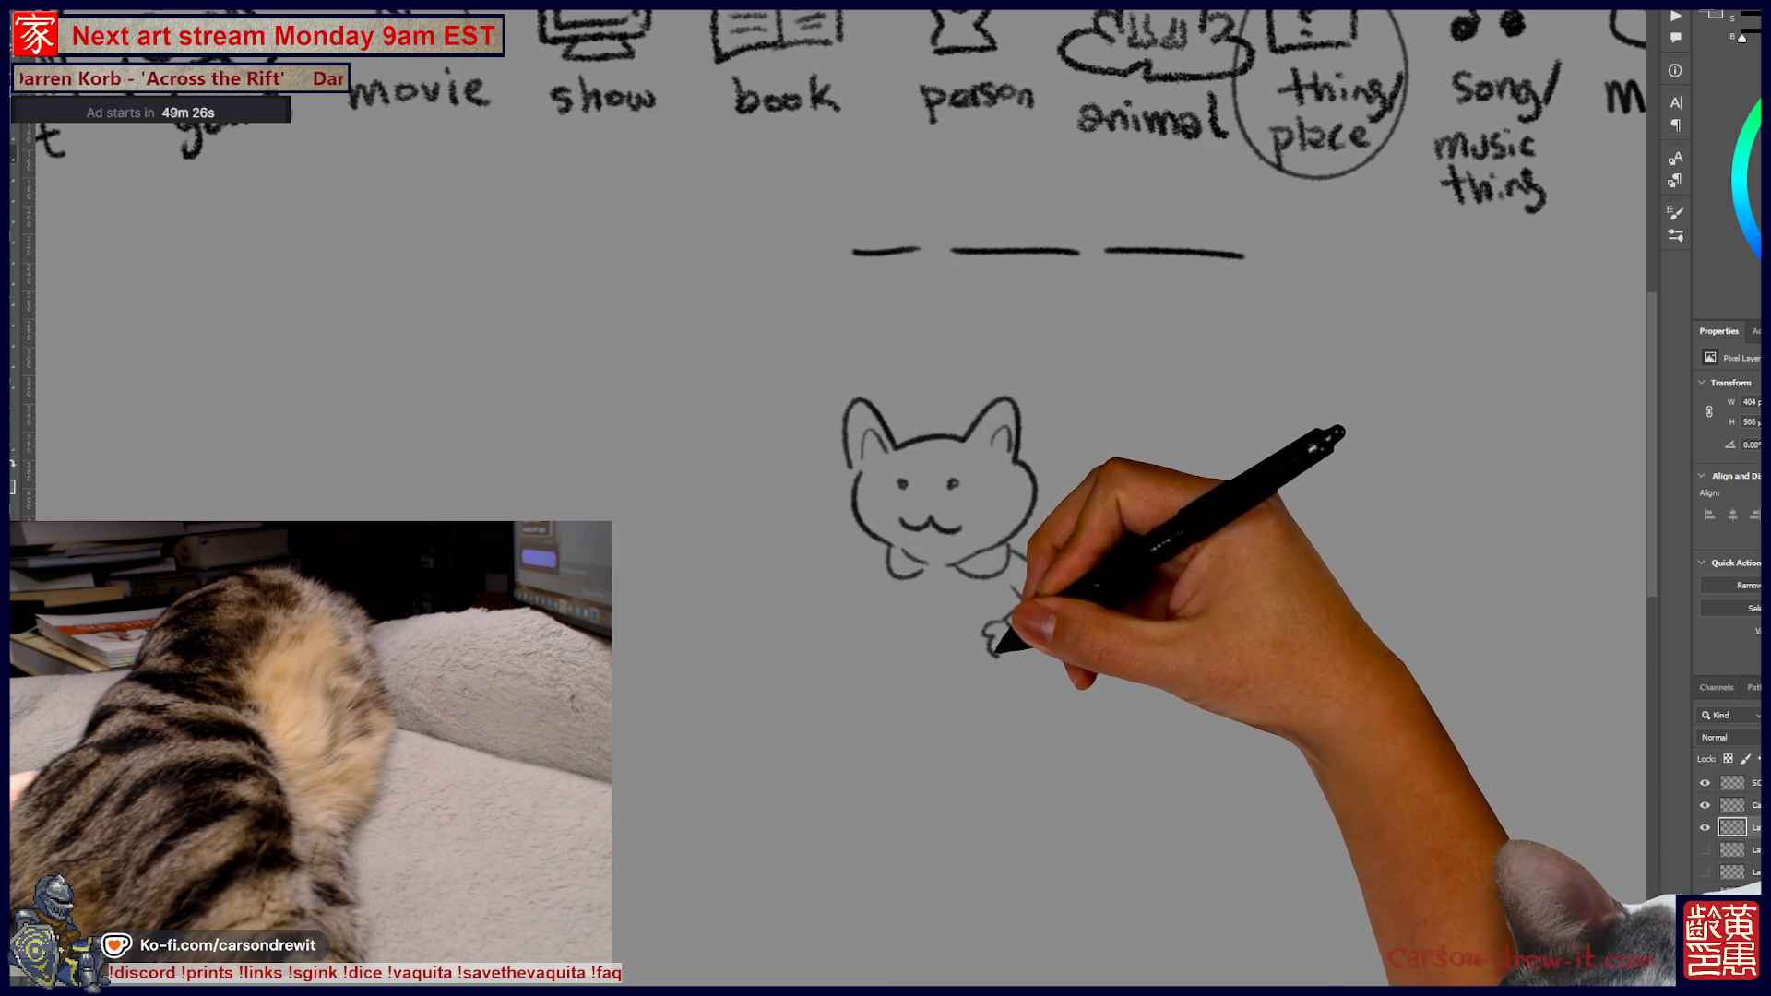
Draw the cat's body in striped pajamas with collar, buttons, shoes and a nightcap
mouse_move(887, 565)
left_mouse_down()
mouse_move(861, 584)
mouse_move(878, 644)
left_mouse_up()
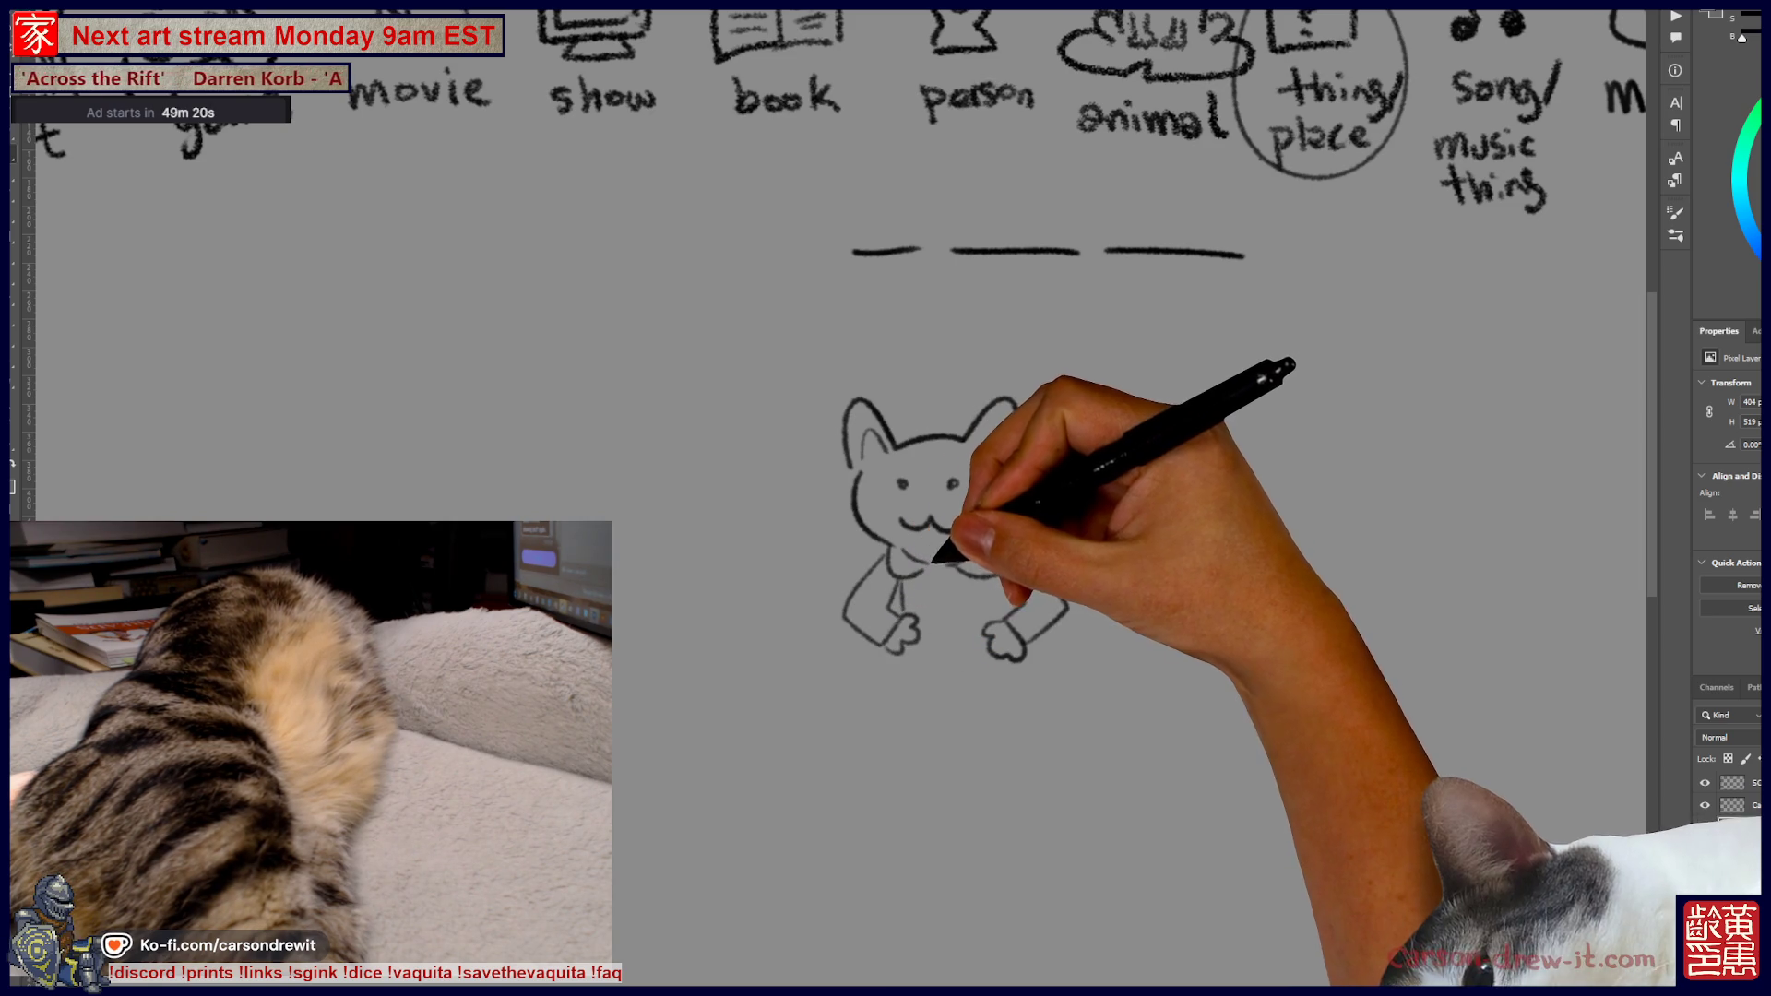
left_click_drag(943, 650, 1032, 656)
mouse_move(908, 646)
left_mouse_down()
mouse_move(961, 633)
mouse_move(929, 791)
mouse_move(969, 751)
mouse_move(988, 811)
mouse_move(1019, 678)
left_mouse_up()
mouse_move(922, 819)
left_mouse_down()
mouse_move(988, 842)
mouse_move(925, 843)
left_mouse_up()
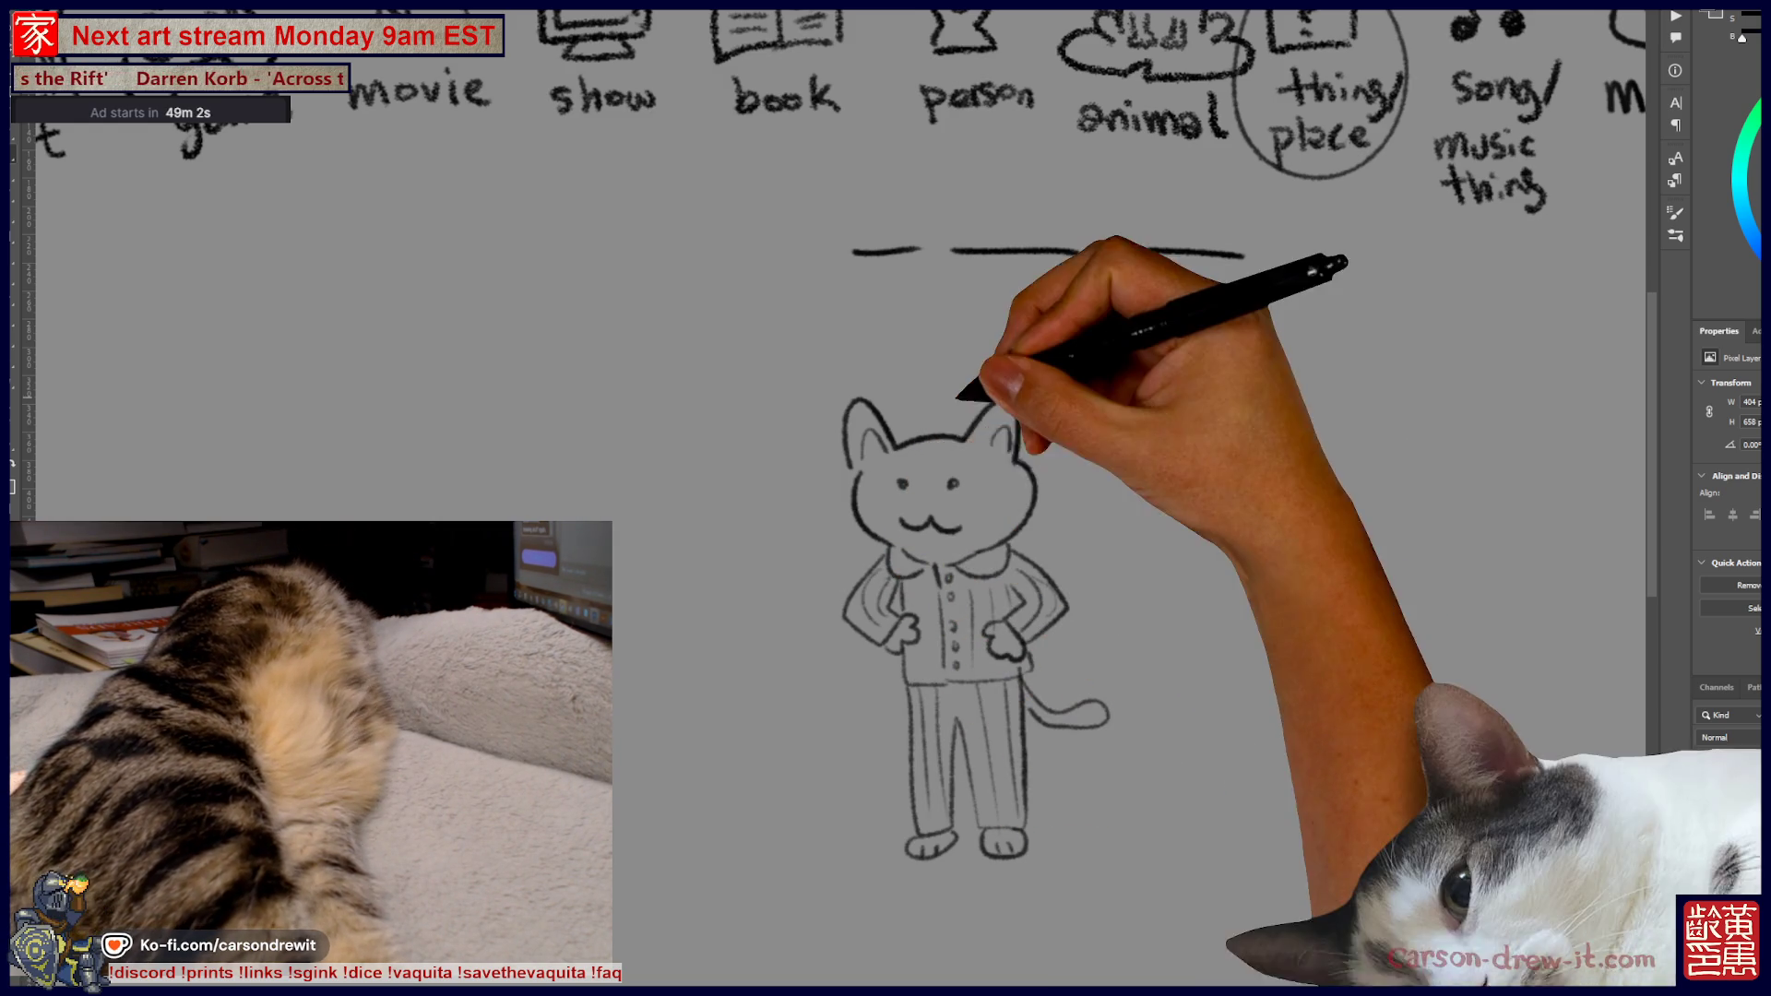
mouse_move(906, 432)
left_mouse_down()
mouse_move(980, 379)
mouse_move(1007, 395)
mouse_move(965, 406)
mouse_move(1015, 437)
left_mouse_up()
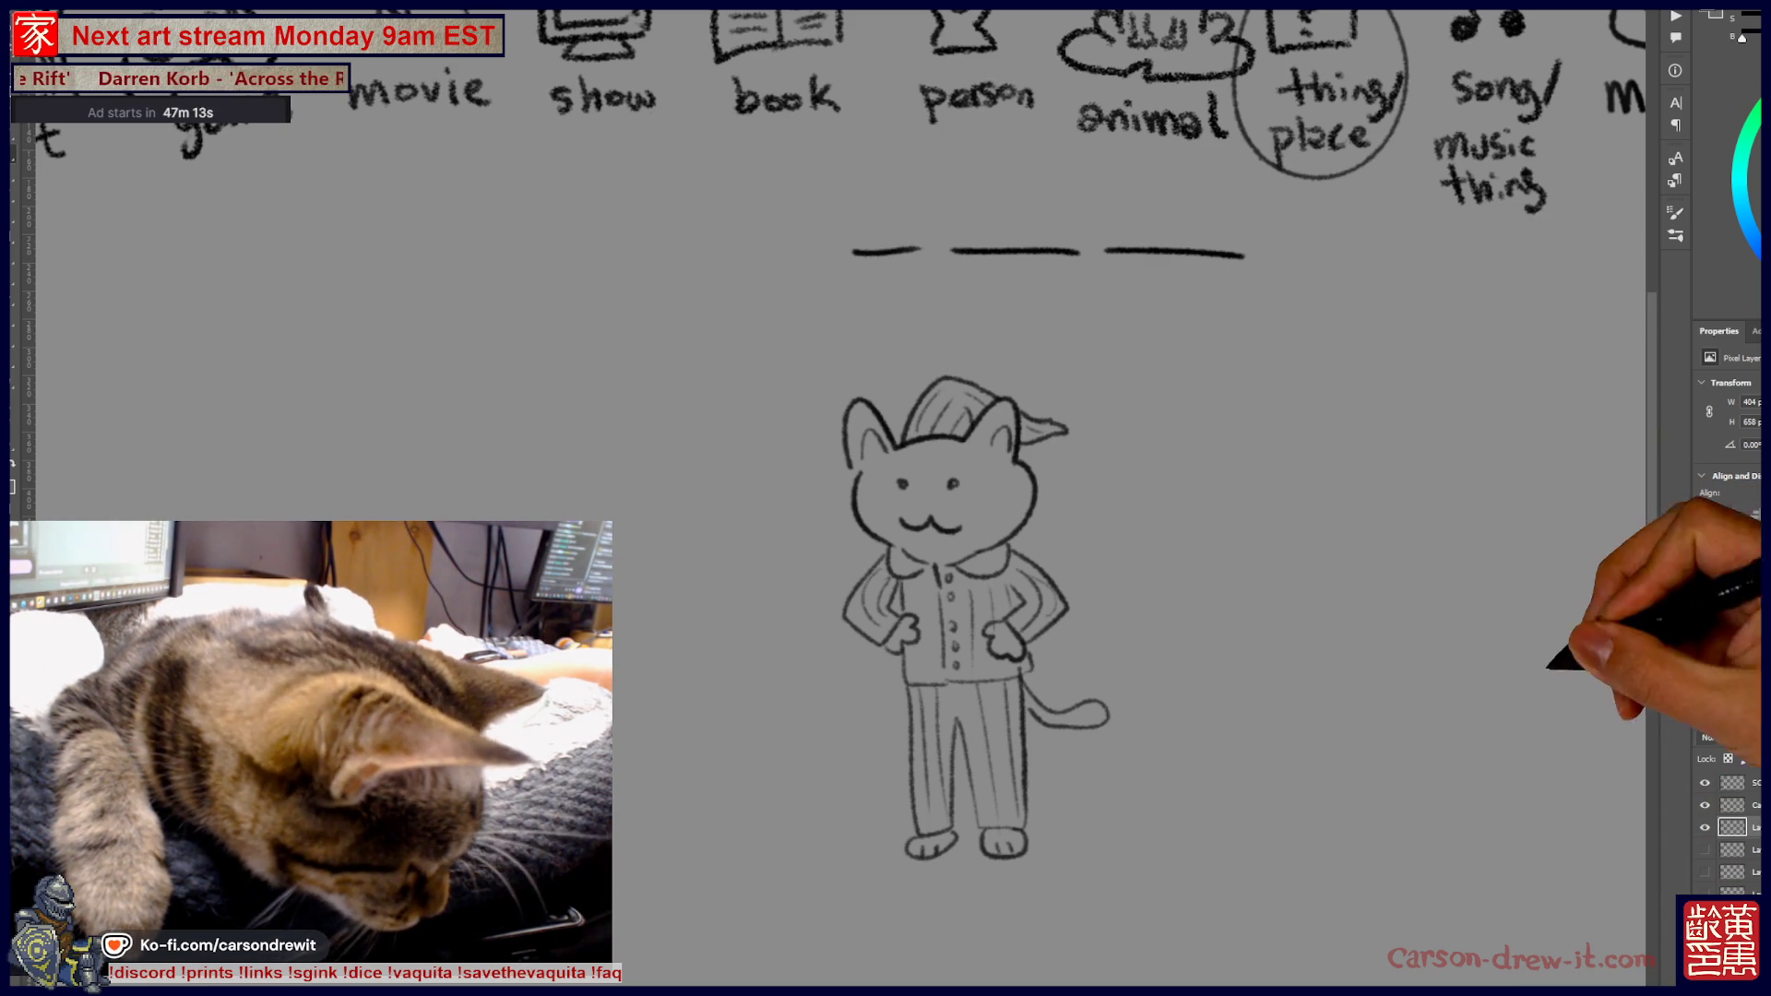
Hide the layer holding the pajama cat, its blank dashes and the thing/place circle
left_click(1705, 827)
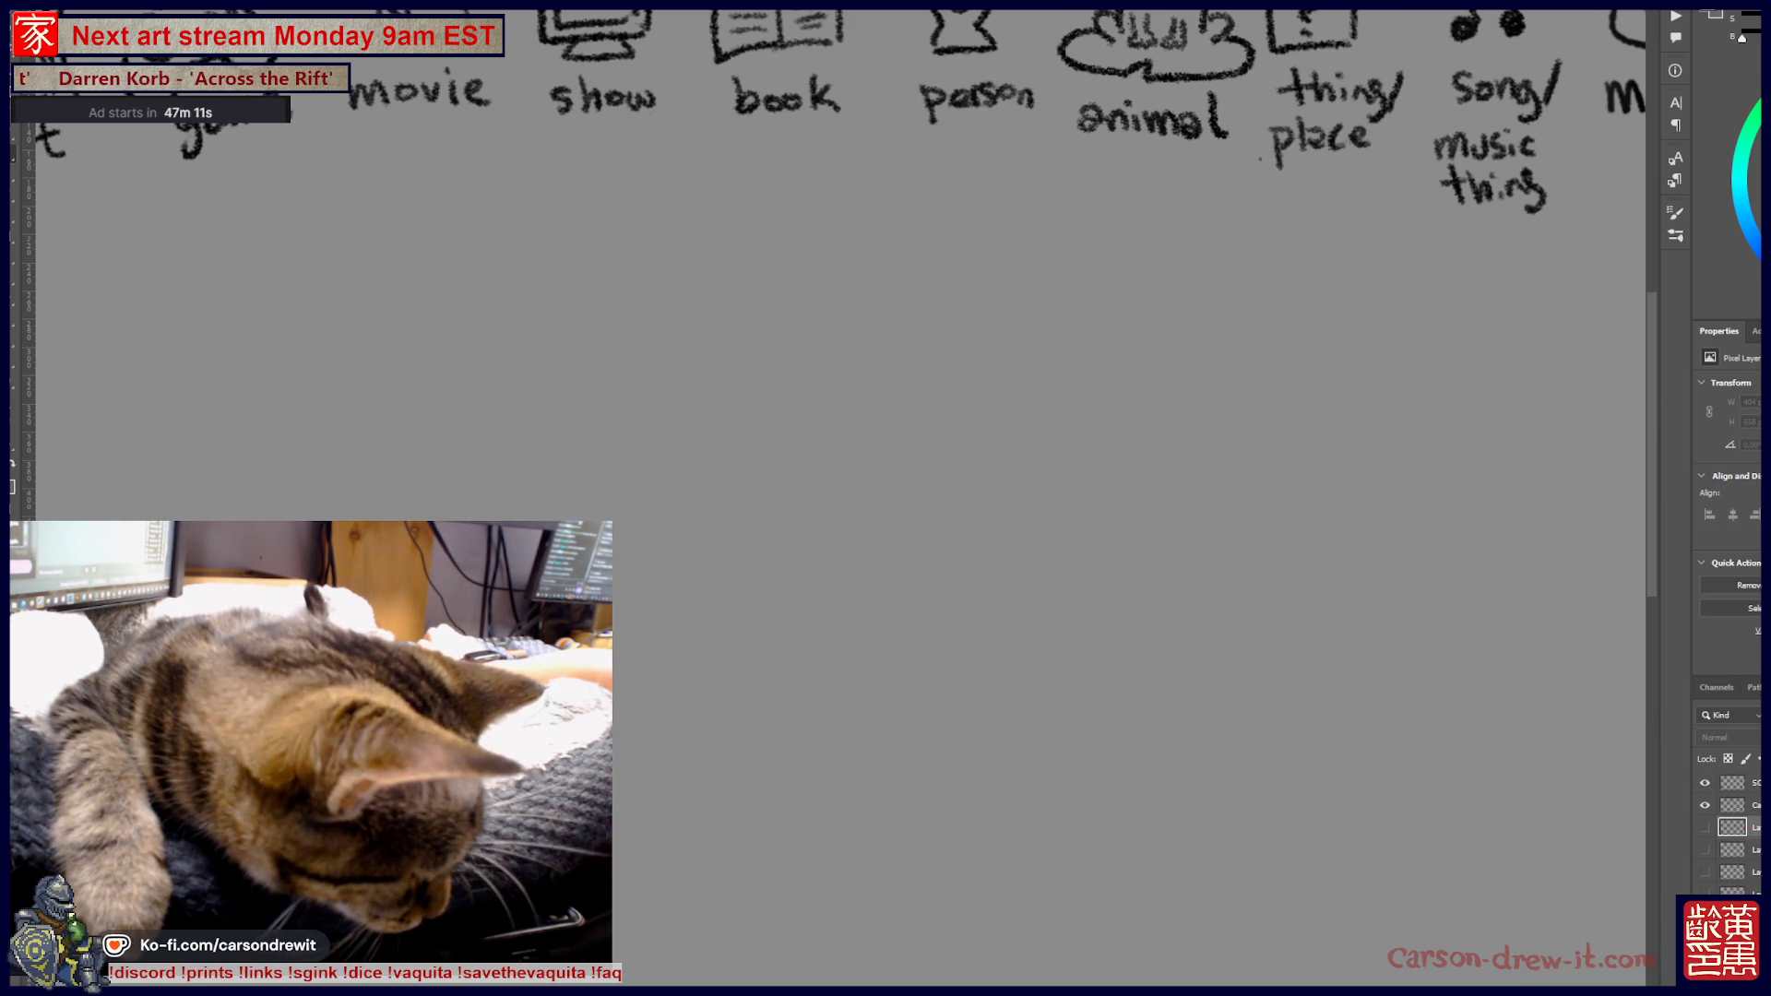
Pan the canvas to bring the full SCORES viewer tally list into view beside the play, art and game icons
left_click_drag(917, 534, 1454, 633)
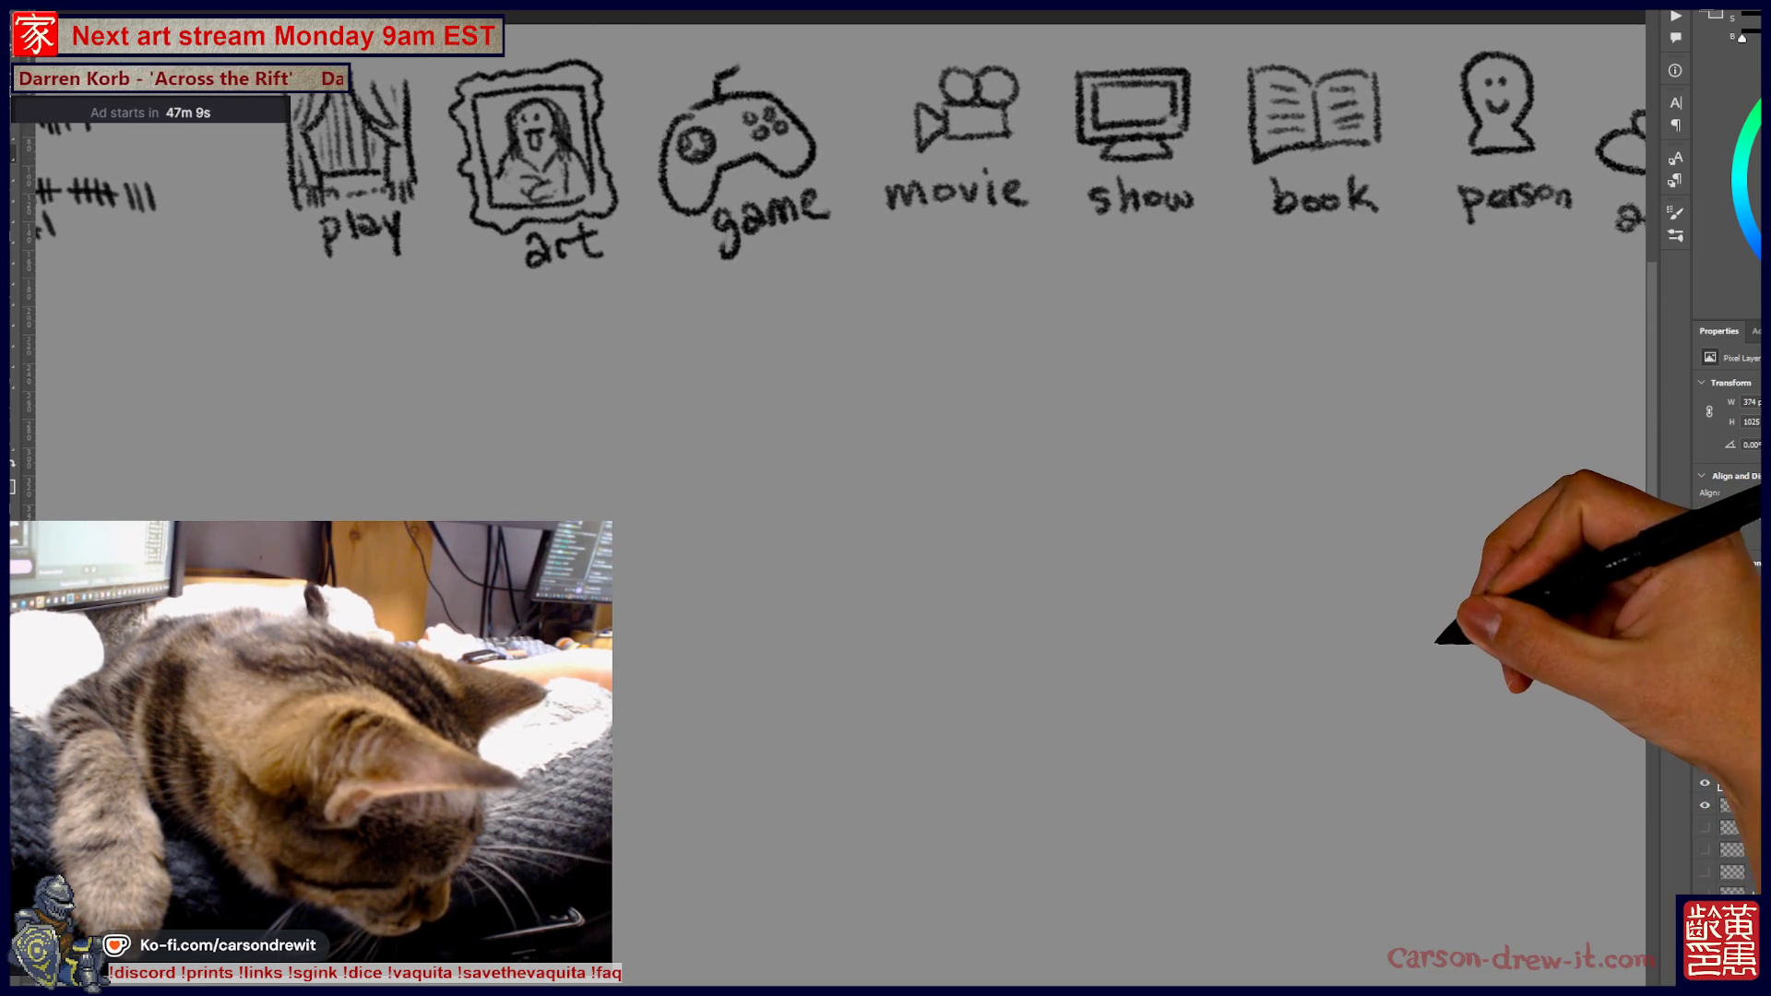
mouse_move(1329, 573)
left_mouse_down()
mouse_move(917, 585)
mouse_move(1119, 400)
left_mouse_up()
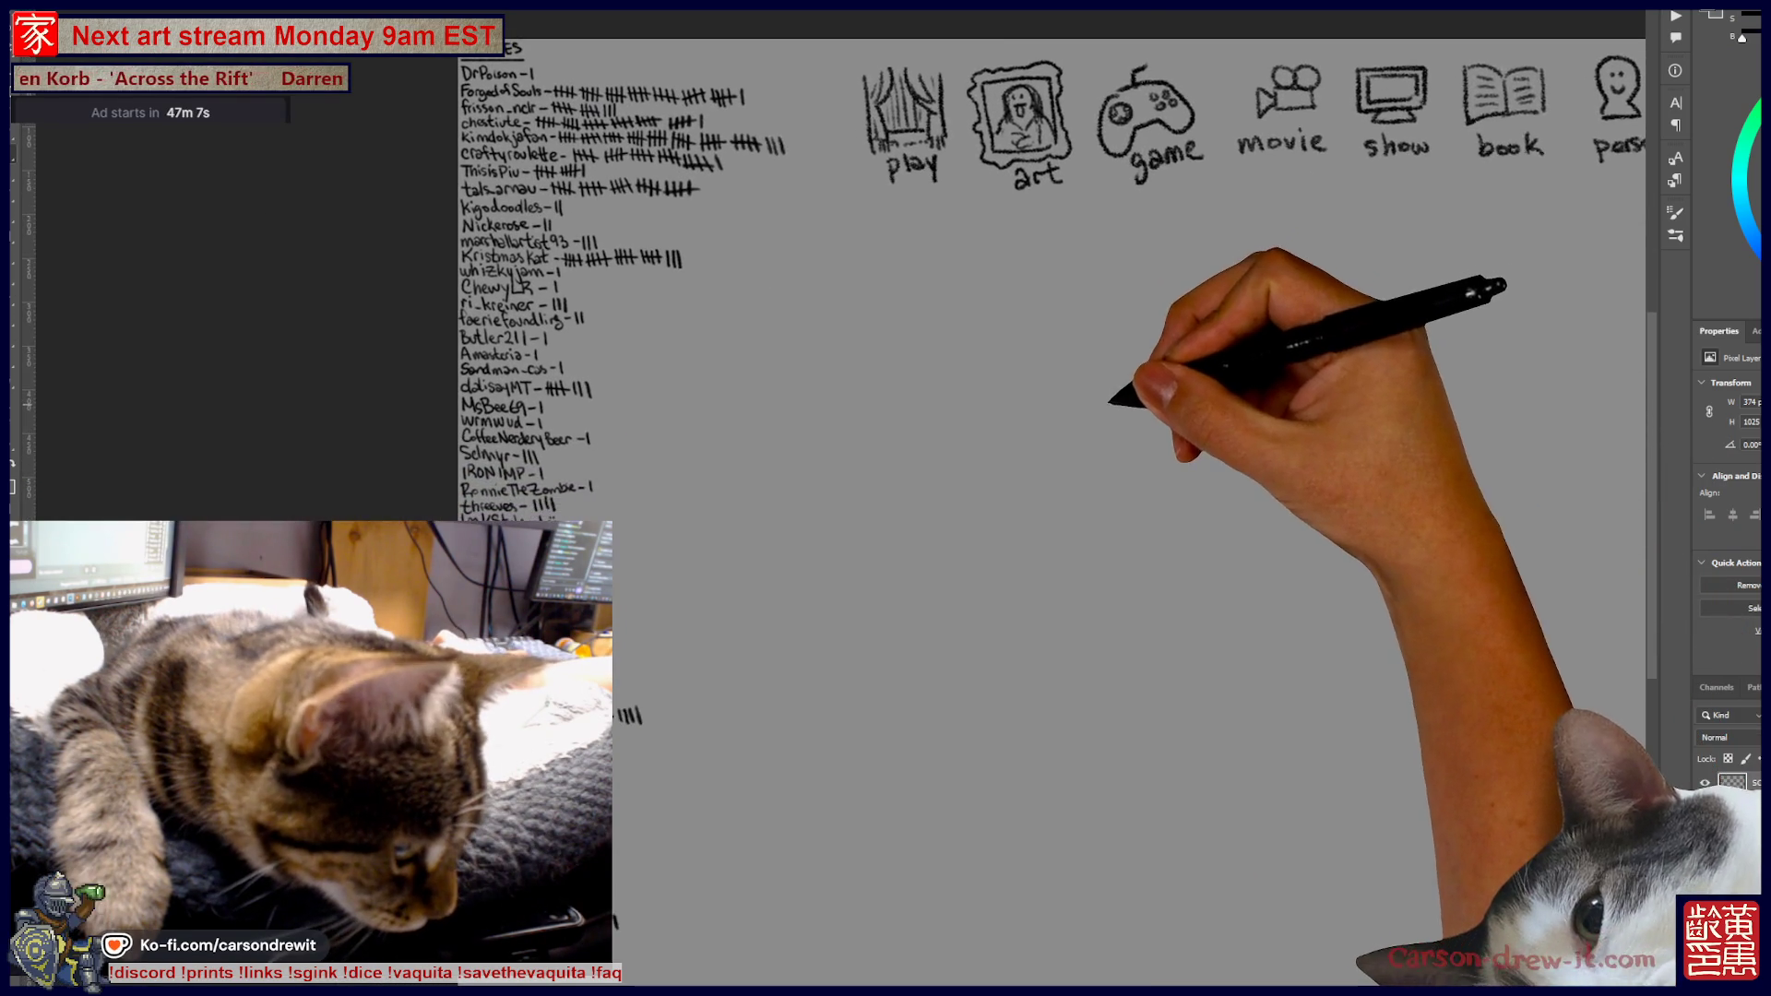
mouse_move(811, 502)
left_mouse_down()
mouse_move(870, 466)
mouse_move(858, 479)
left_mouse_up()
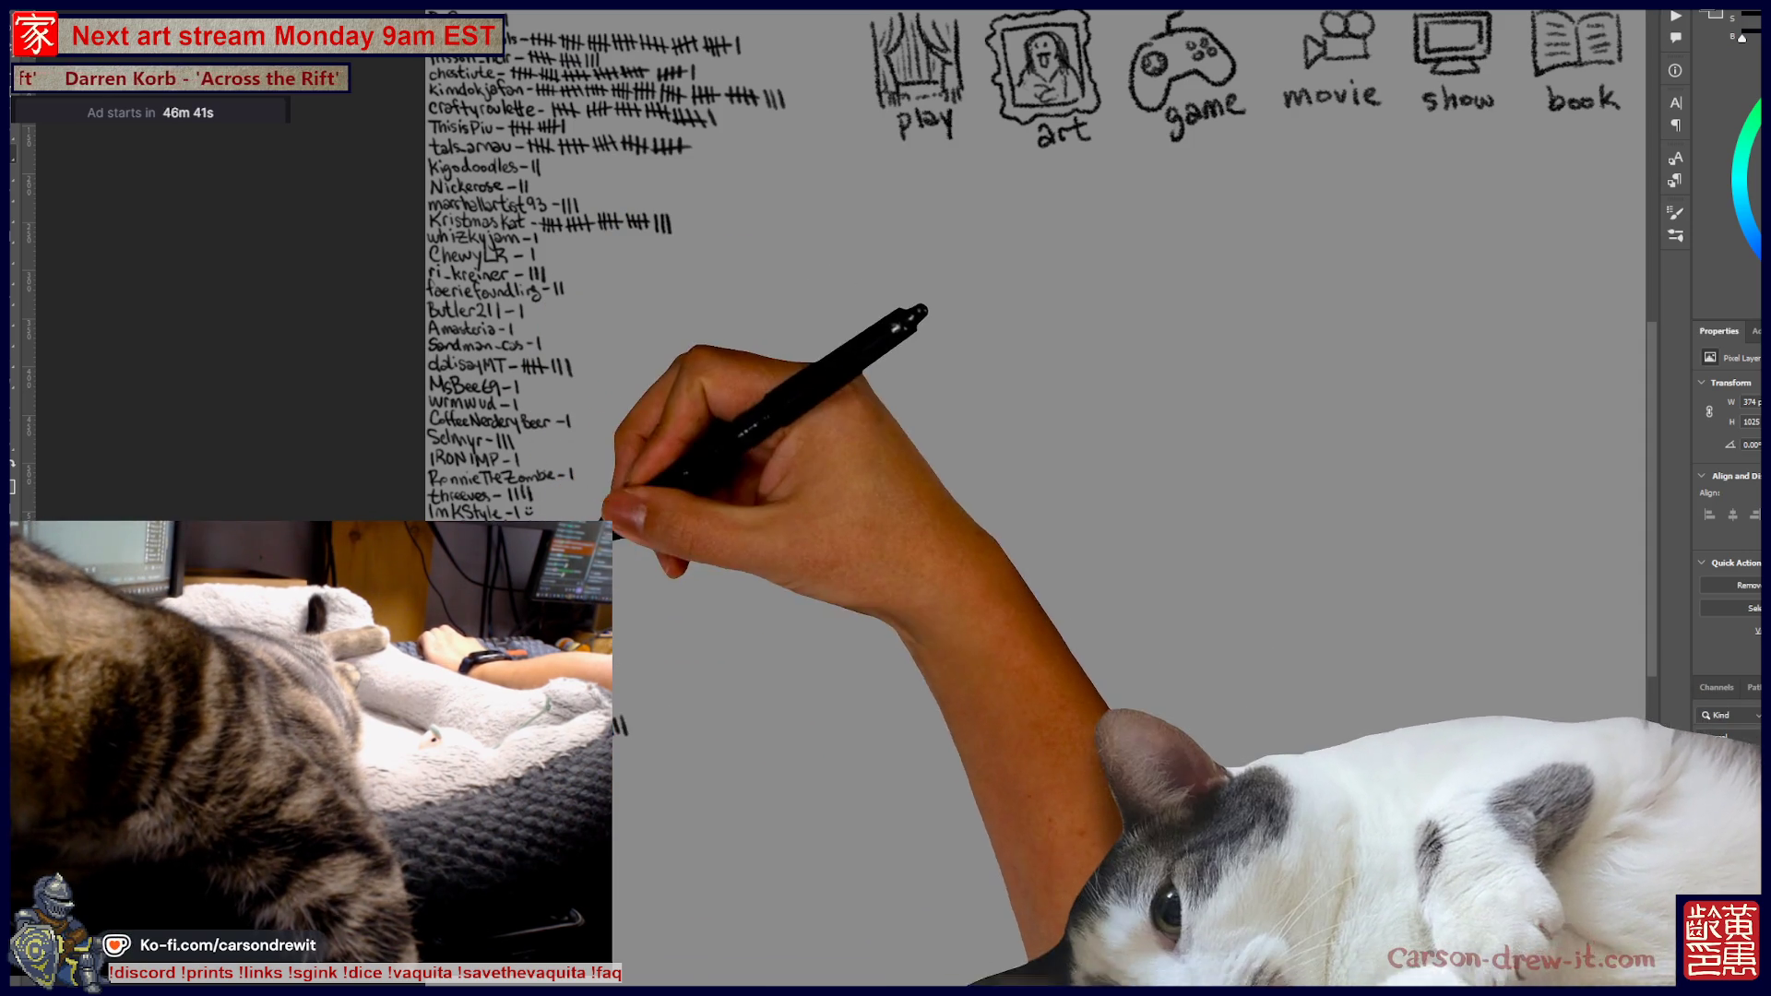
Zoom and pan the canvas to read the lower entries of the viewer tally list up close
scroll(1033, 276, "down", 2)
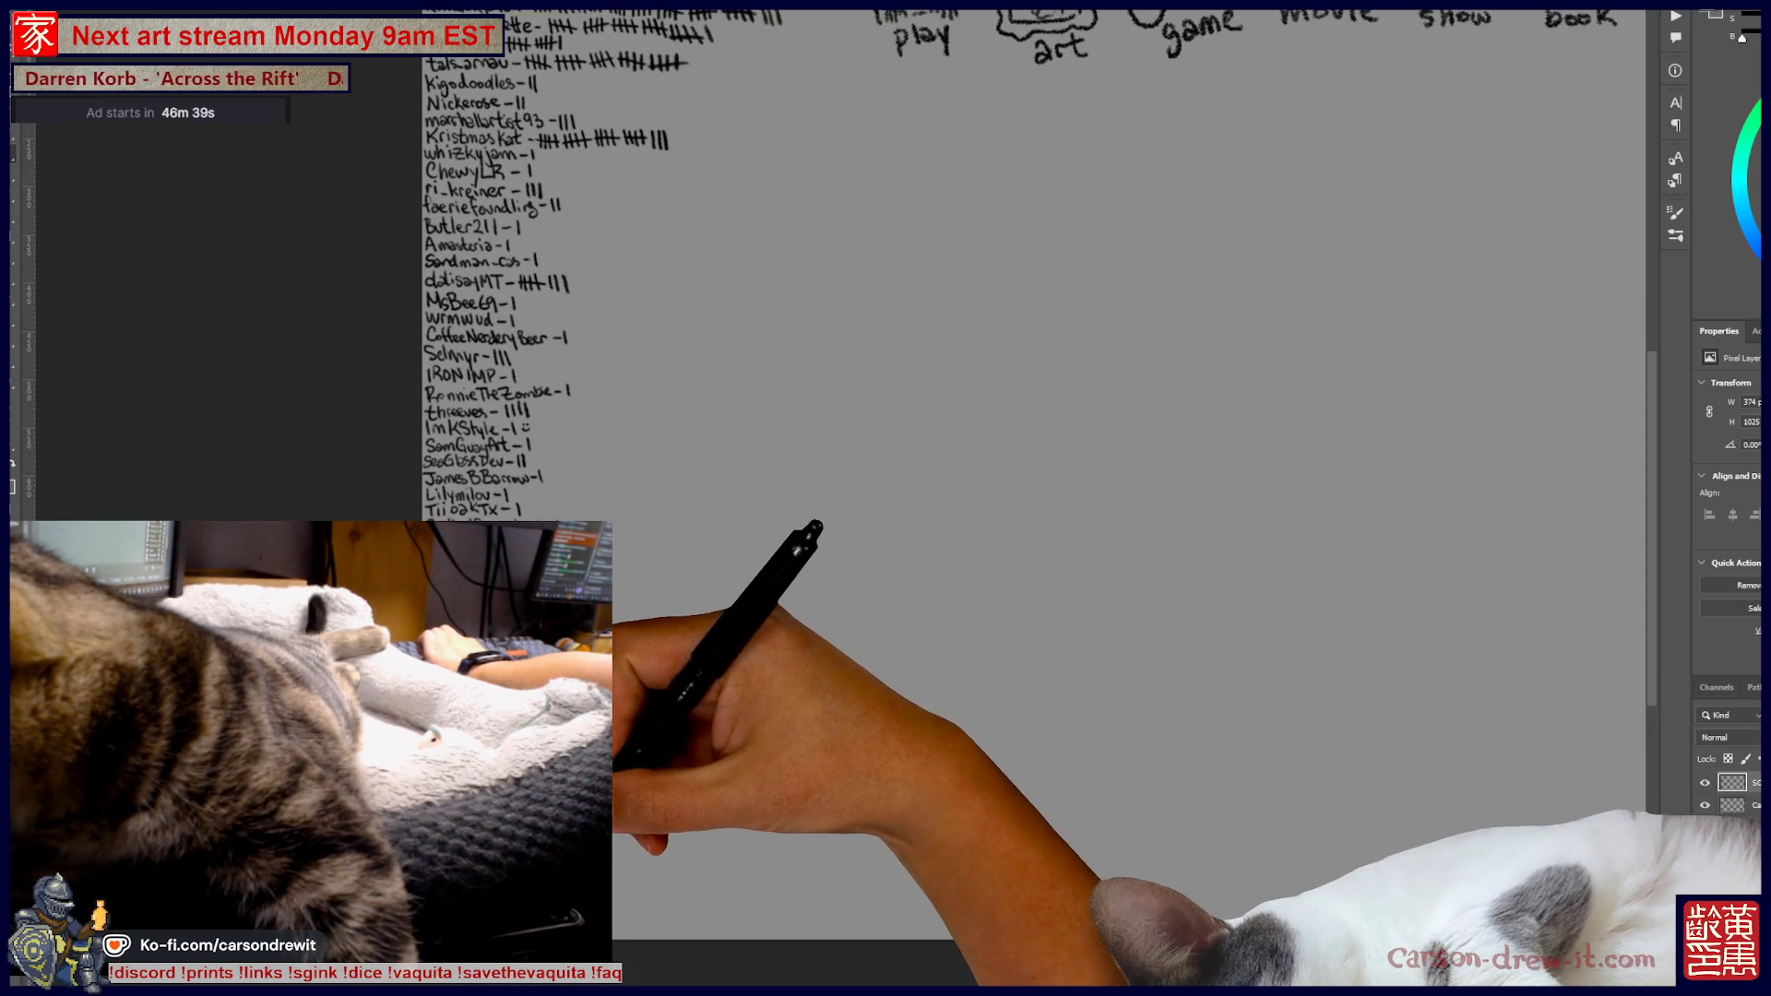
scroll(1033, 277, "up", 1)
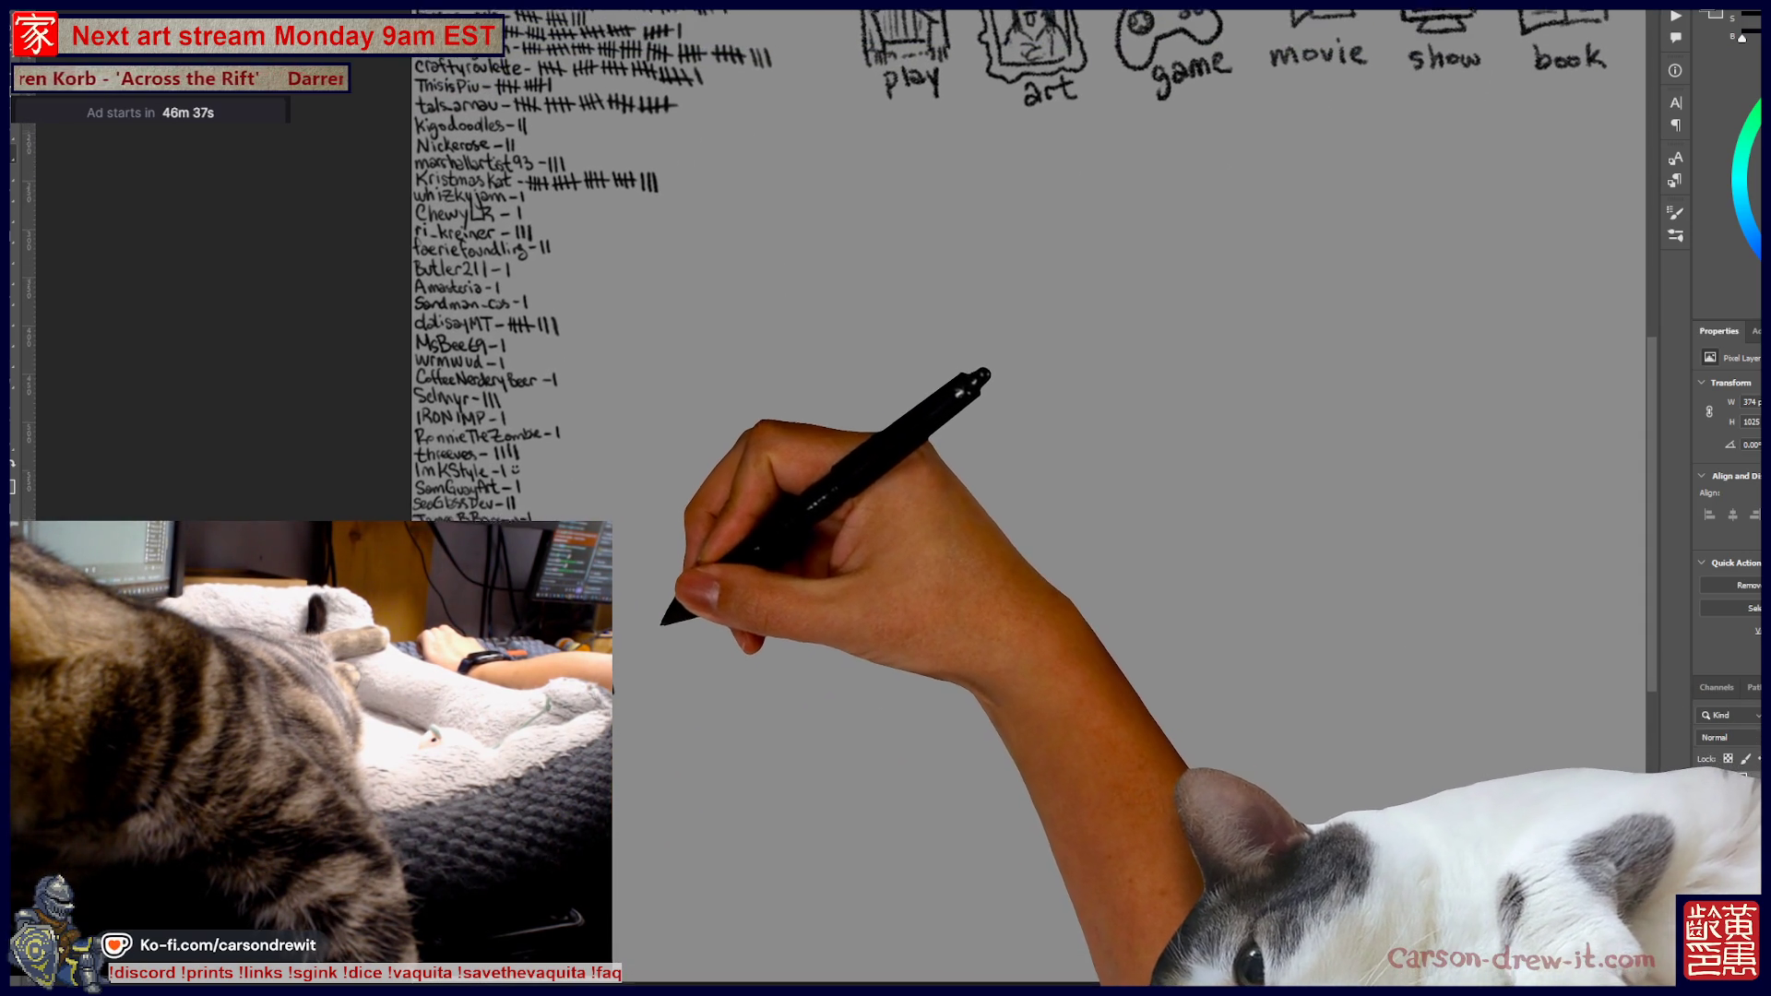
scroll(1033, 461, "down", 2)
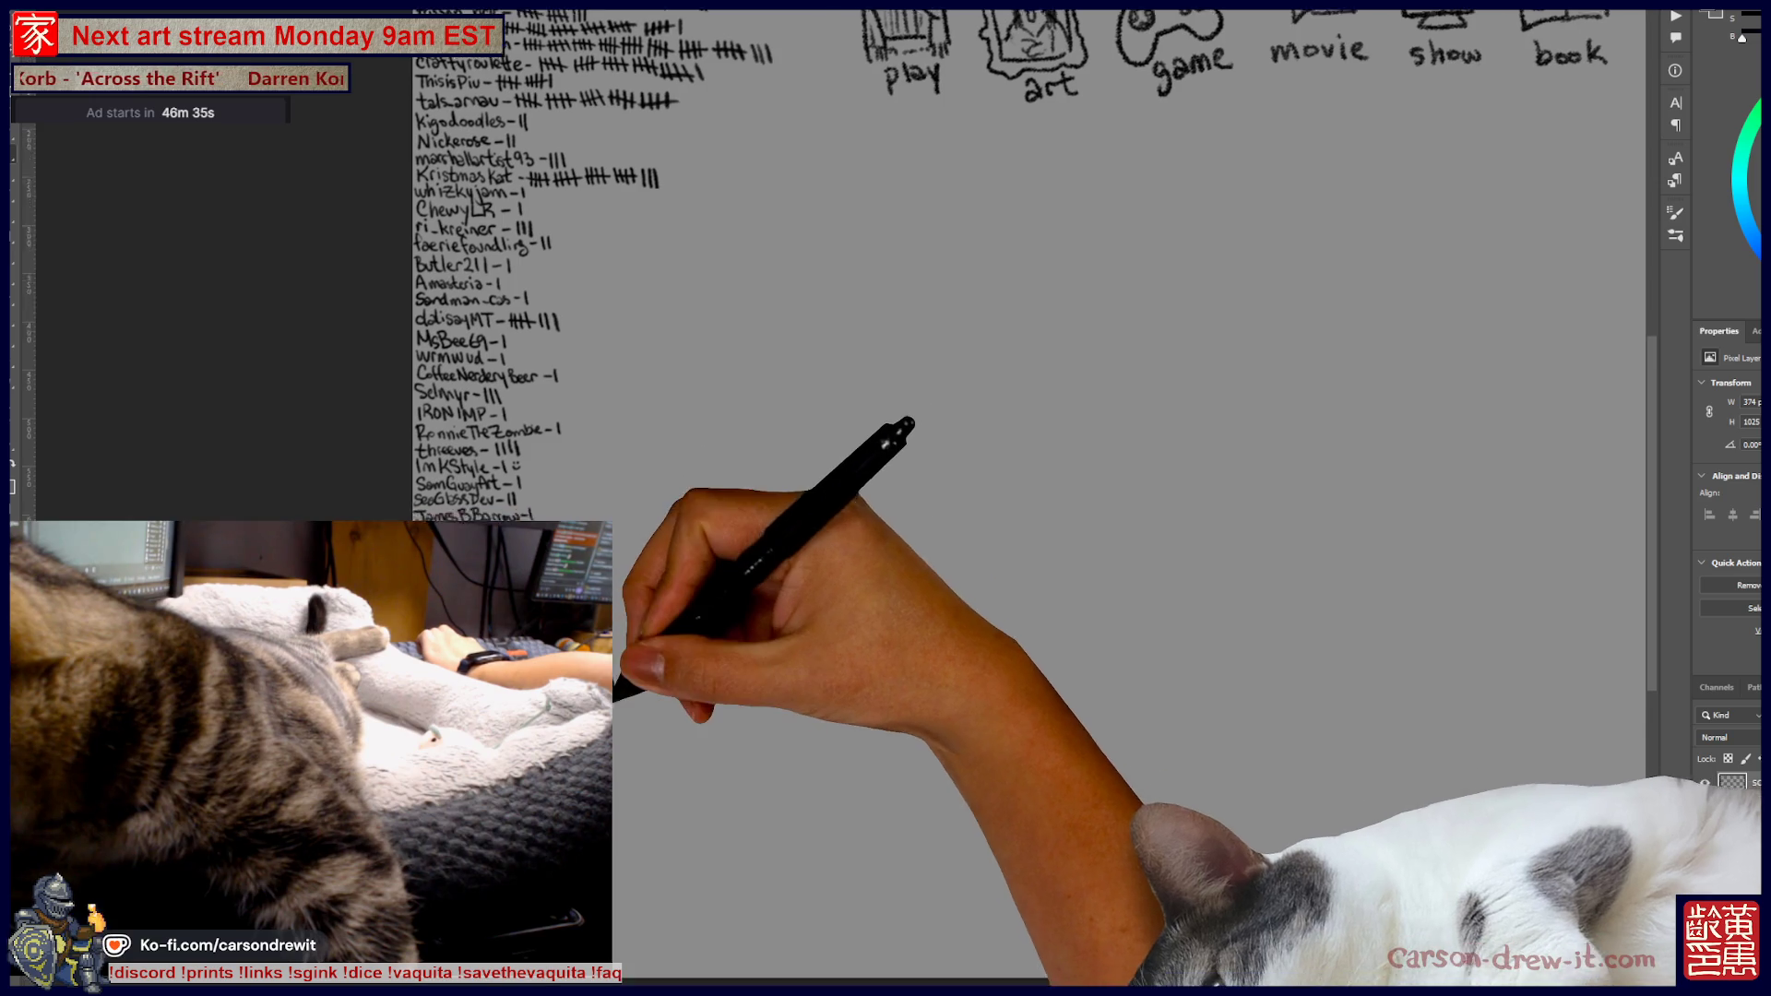
scroll(625, 812, "up", 3)
mouse_move(688, 540)
left_mouse_down()
mouse_move(704, 489)
mouse_move(744, 554)
mouse_move(733, 628)
mouse_move(779, 877)
mouse_move(801, 544)
left_mouse_up()
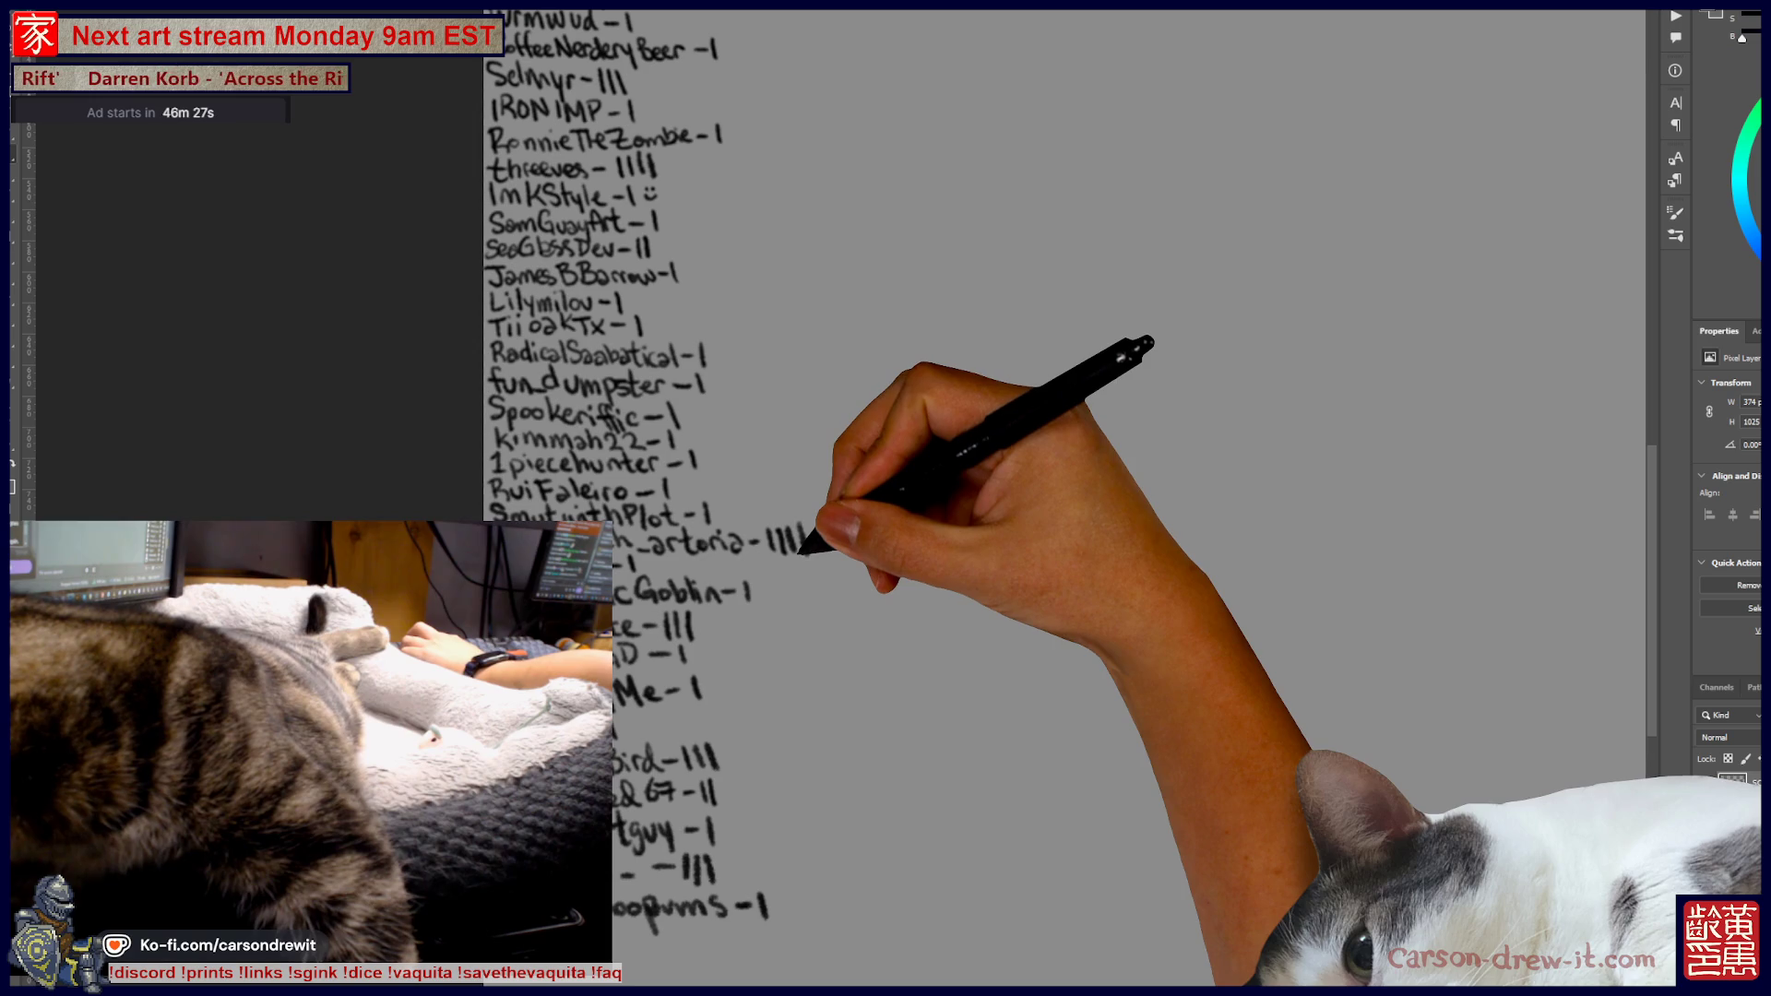
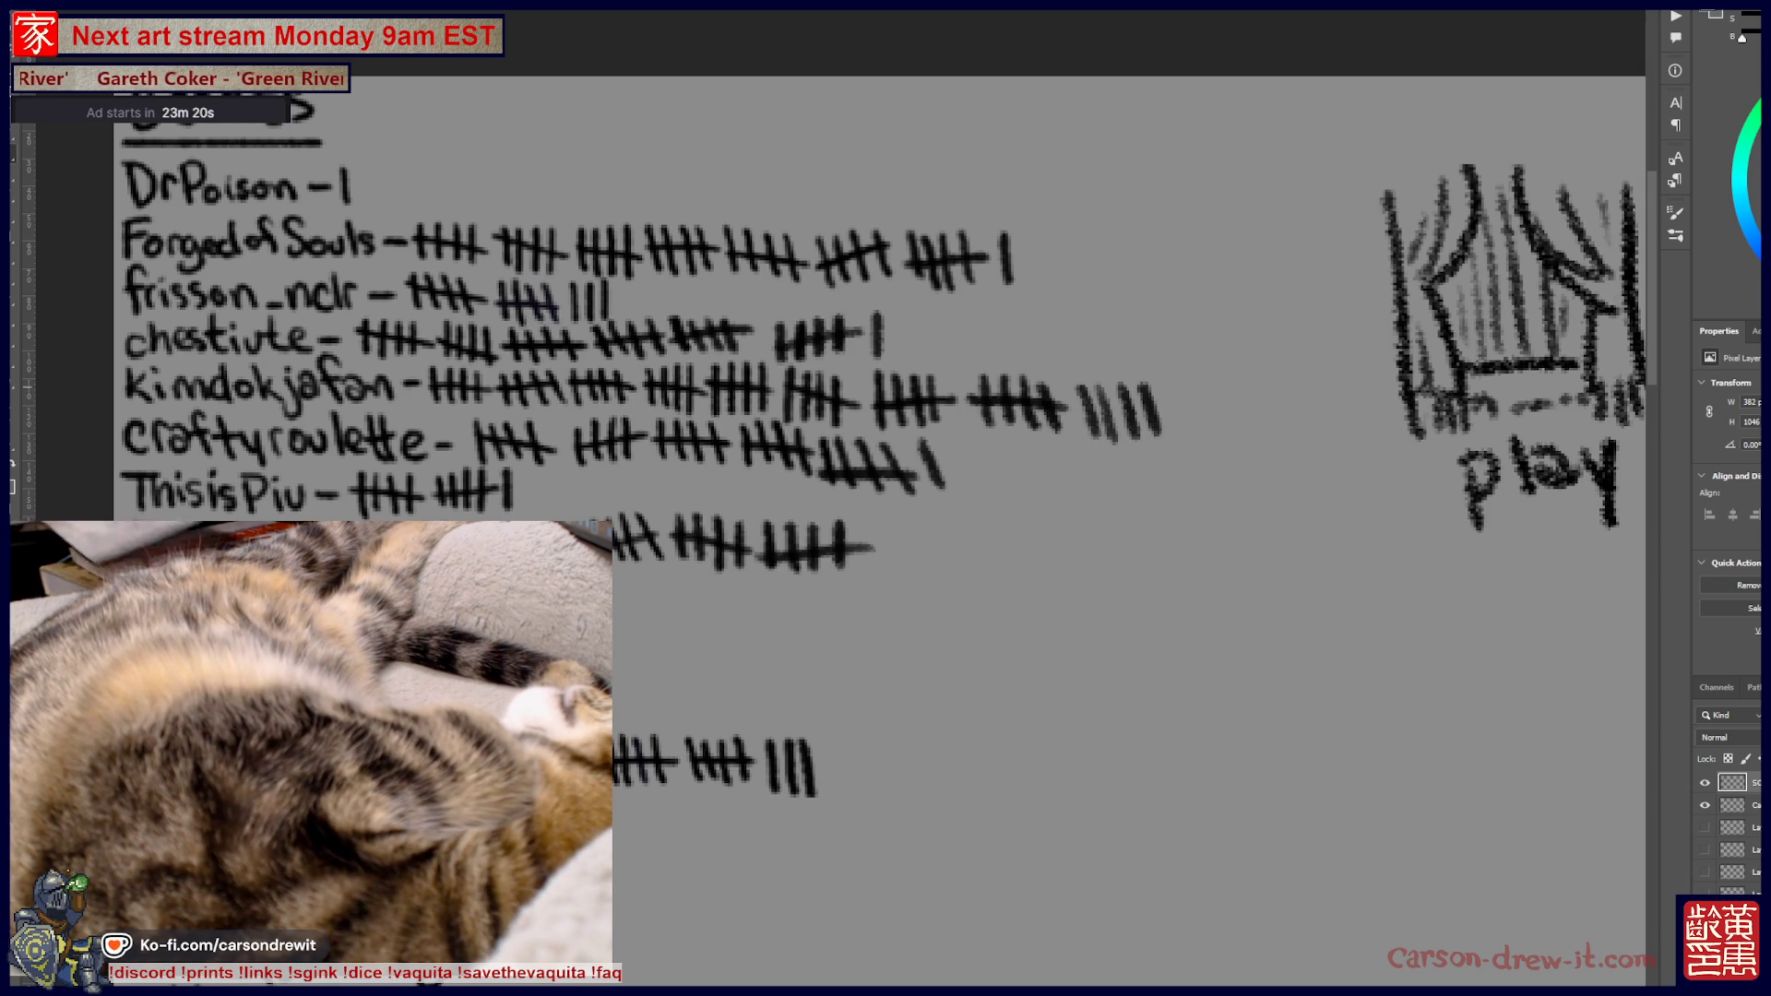
Handwrite the grey totals 44, 26, 25 and 23 beside their tally rows
left_click_drag(1241, 380, 1256, 442)
left_click_drag(1282, 387, 1289, 441)
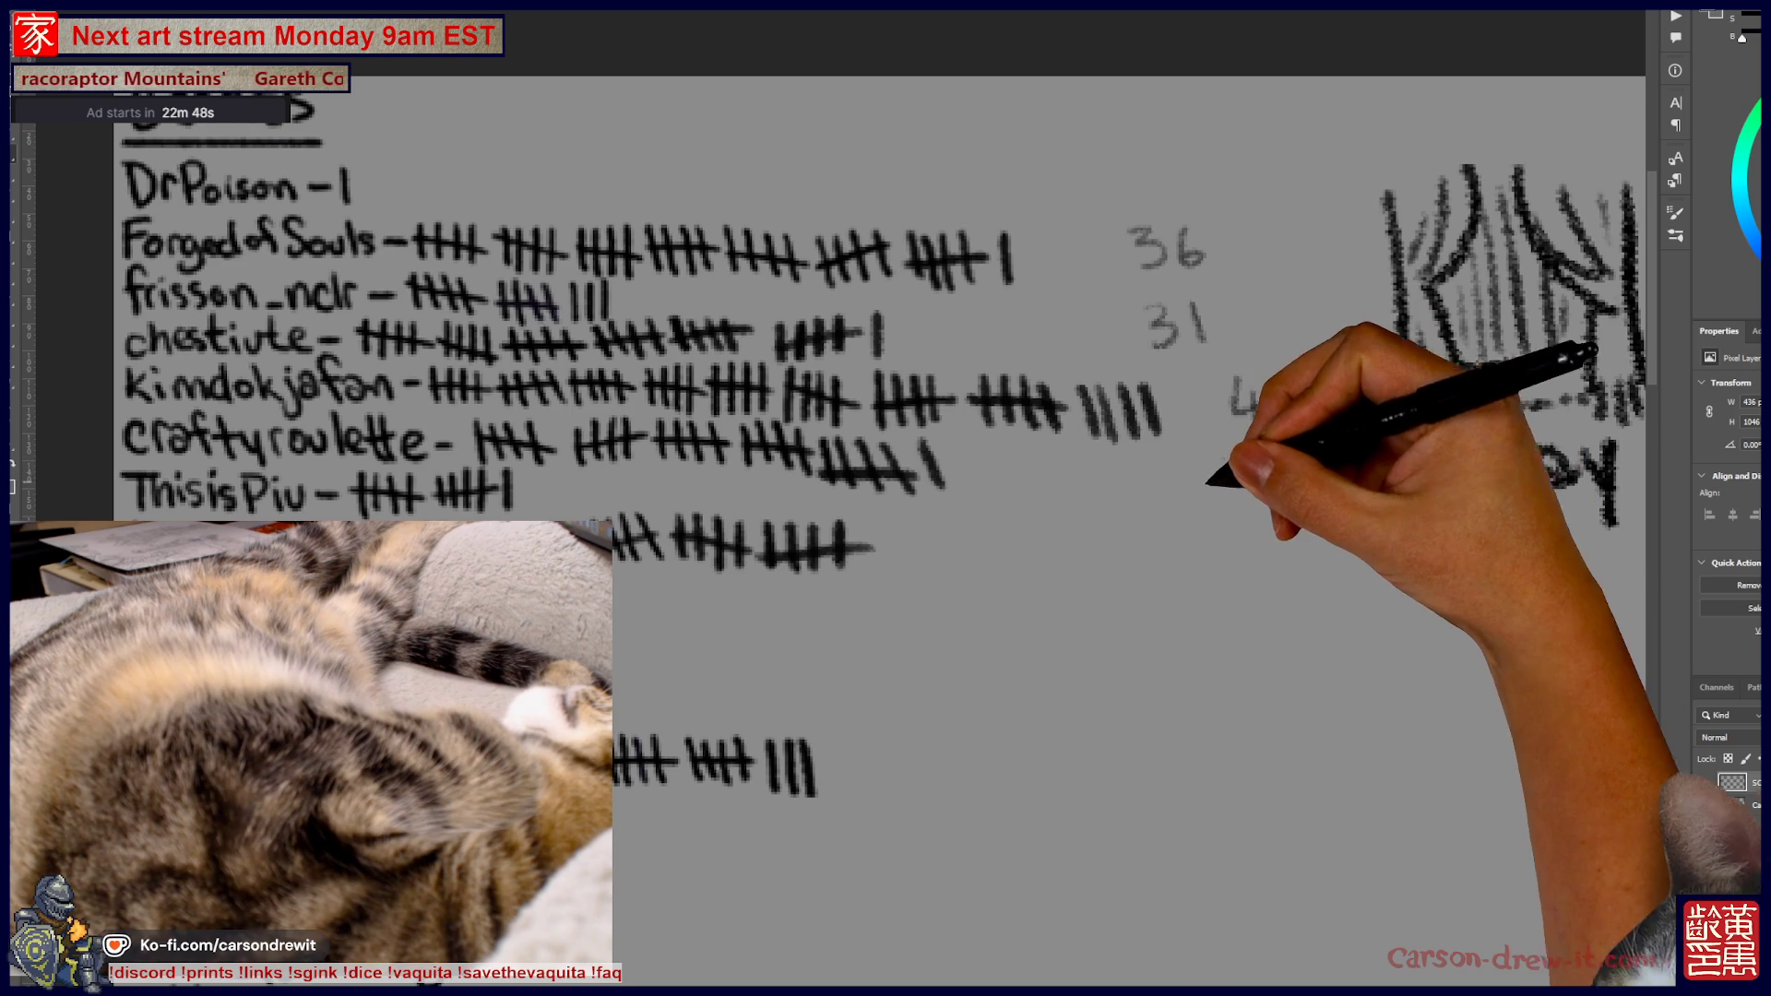
left_click_drag(1160, 481, 1190, 503)
left_click_drag(1214, 469, 1199, 498)
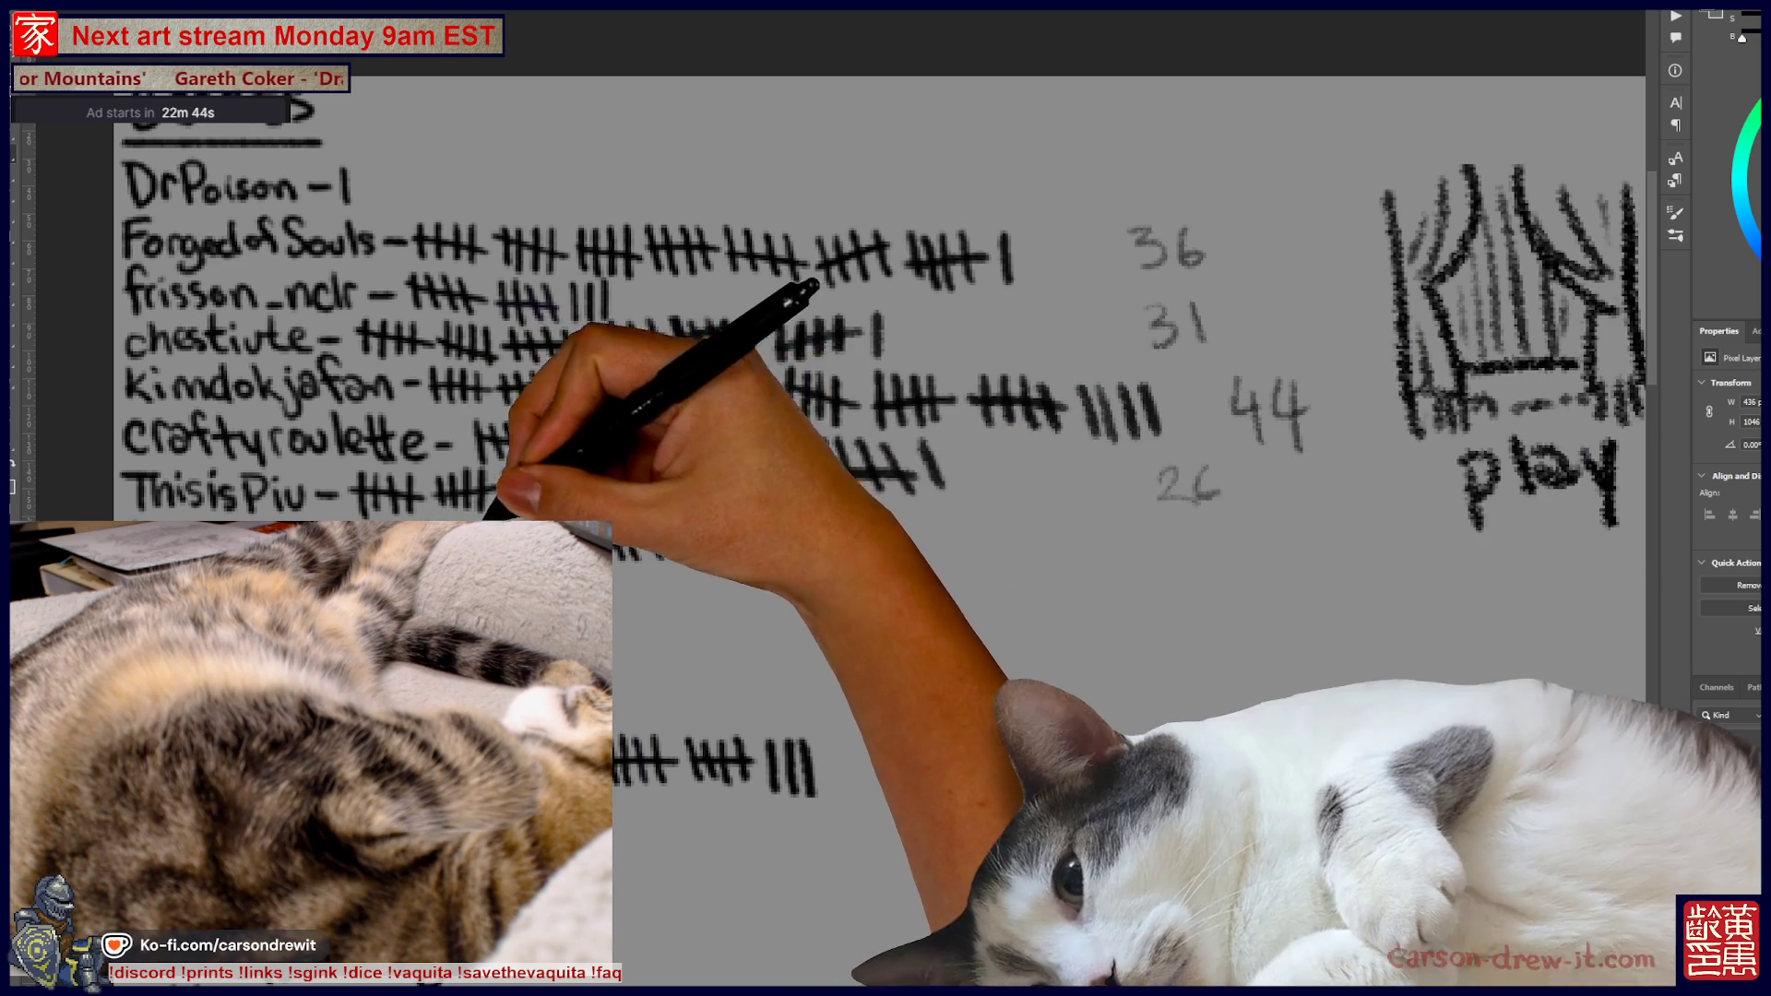
left_click_drag(1158, 526, 1200, 552)
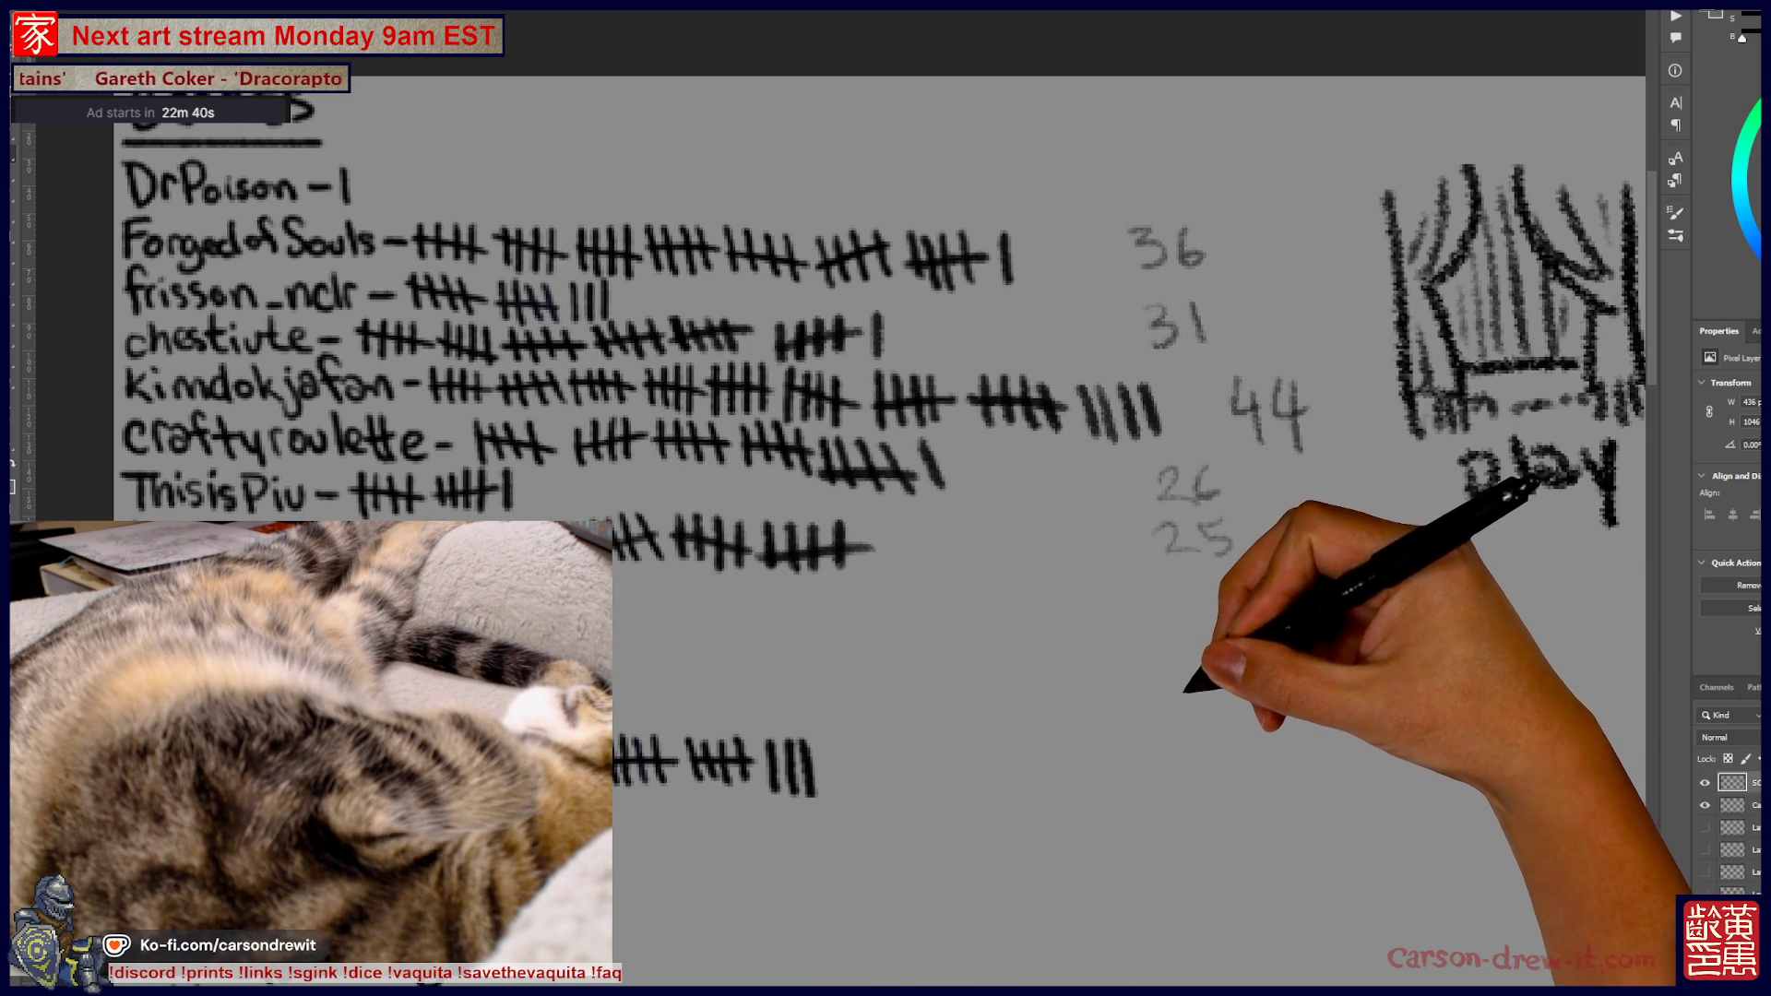
mouse_move(1149, 747)
left_mouse_down()
mouse_move(1199, 768)
mouse_move(1226, 739)
mouse_move(1216, 771)
left_mouse_up()
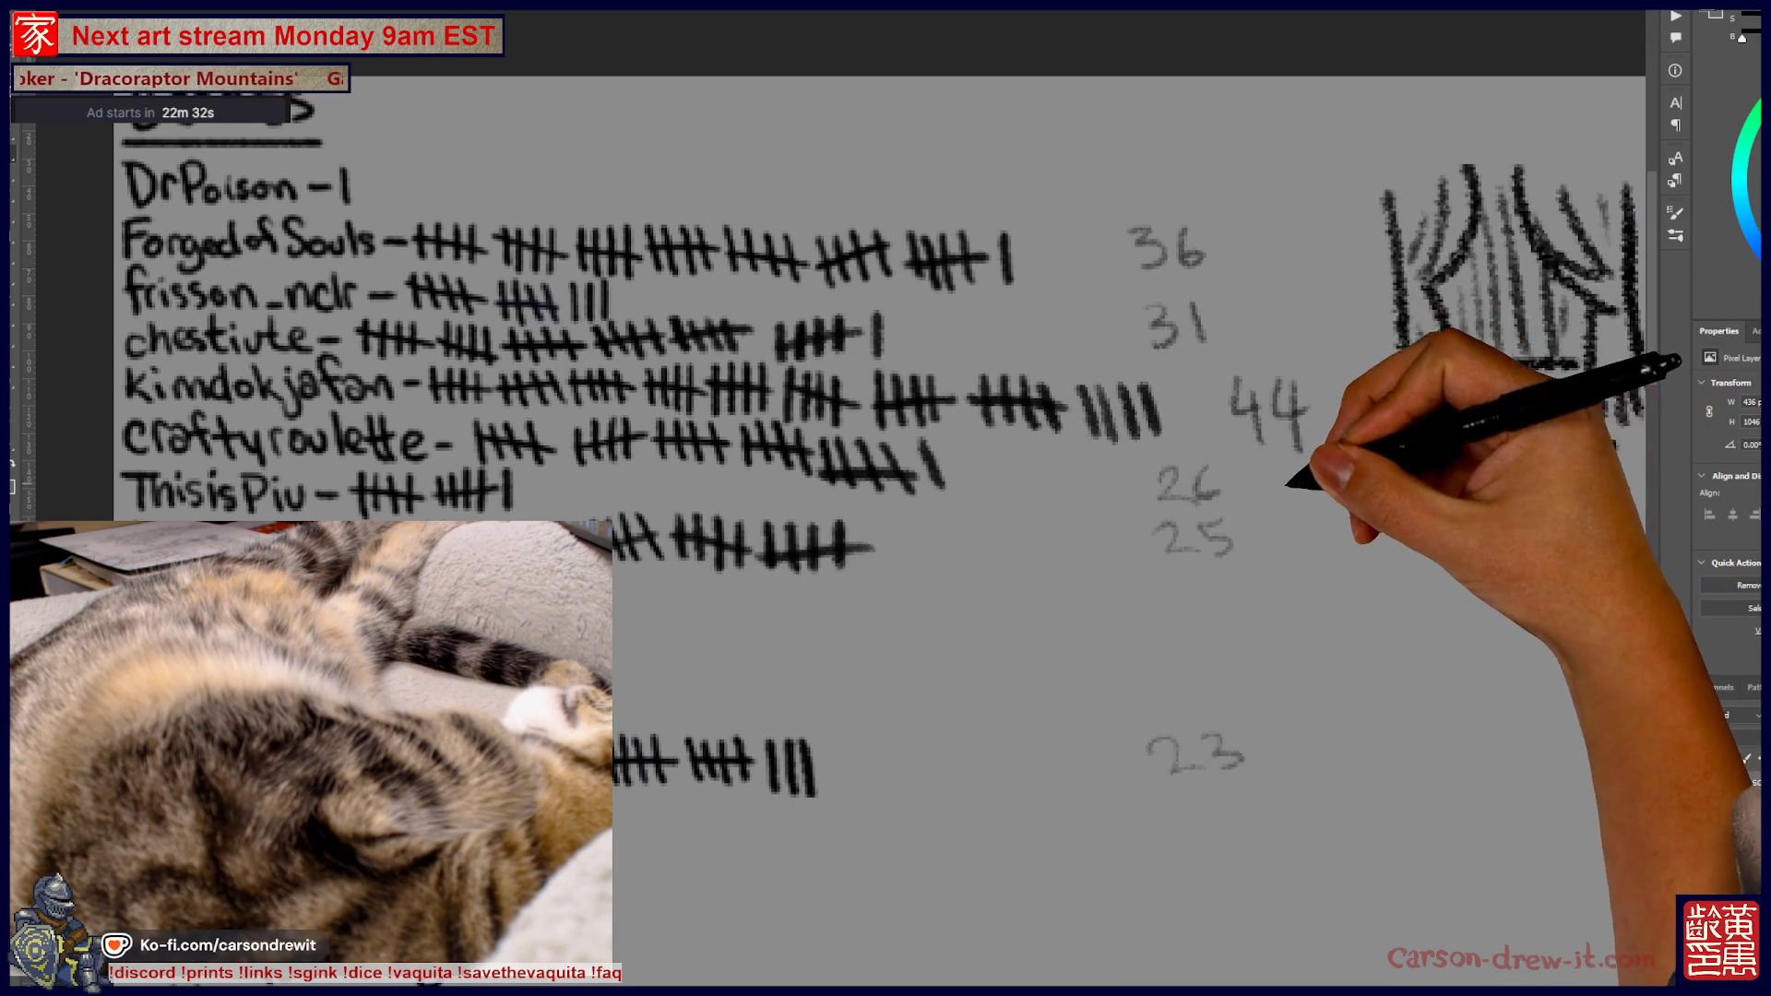
key("ctrl+minus")
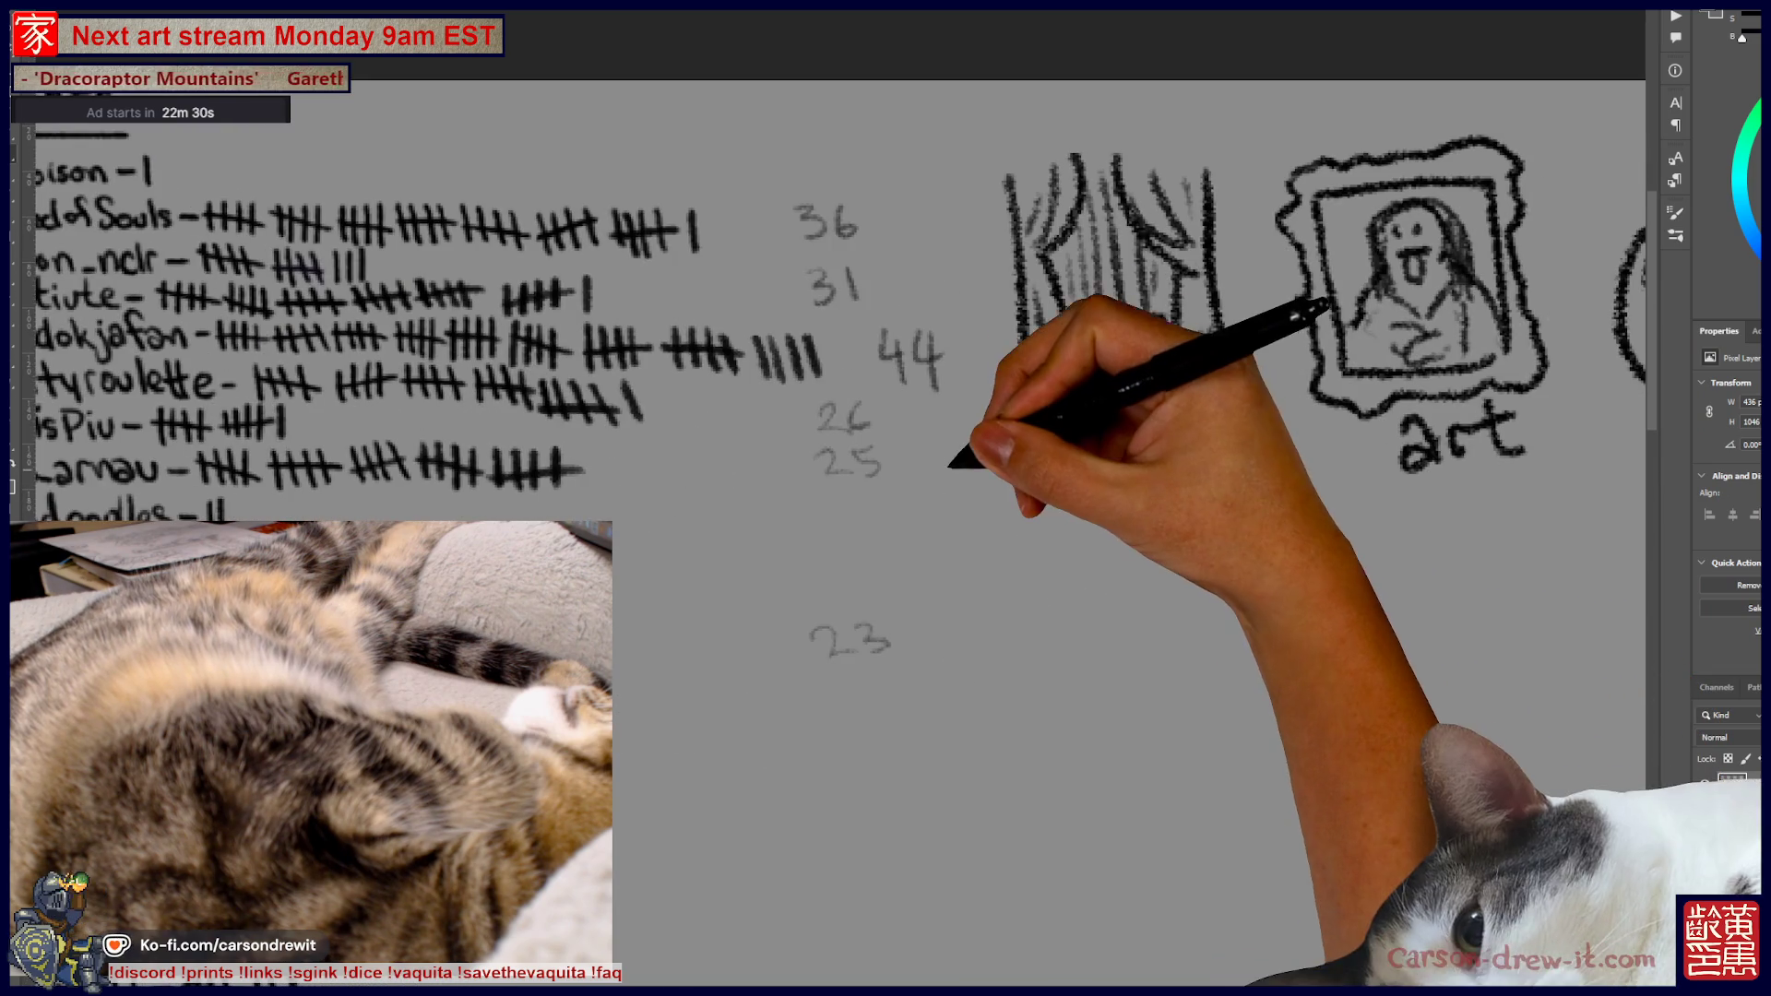
key("ctrl+equal")
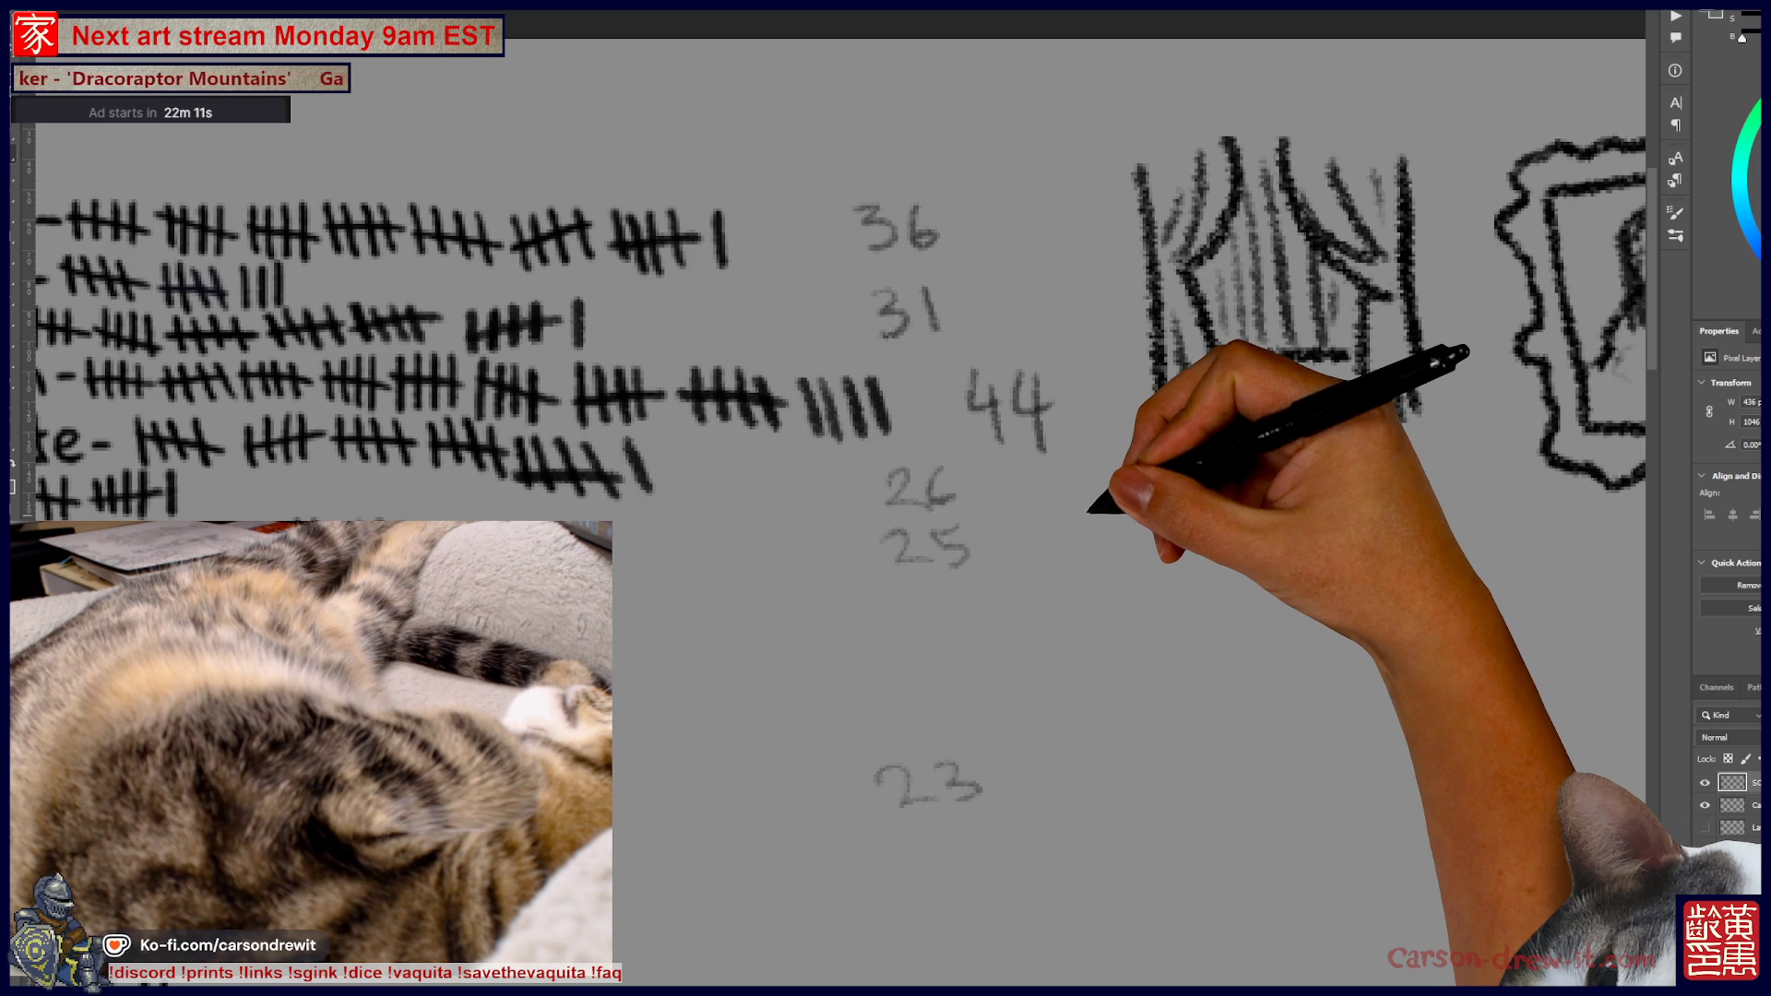
scroll(1089, 510, "down", 1)
left_click_drag(1009, 585, 1096, 598)
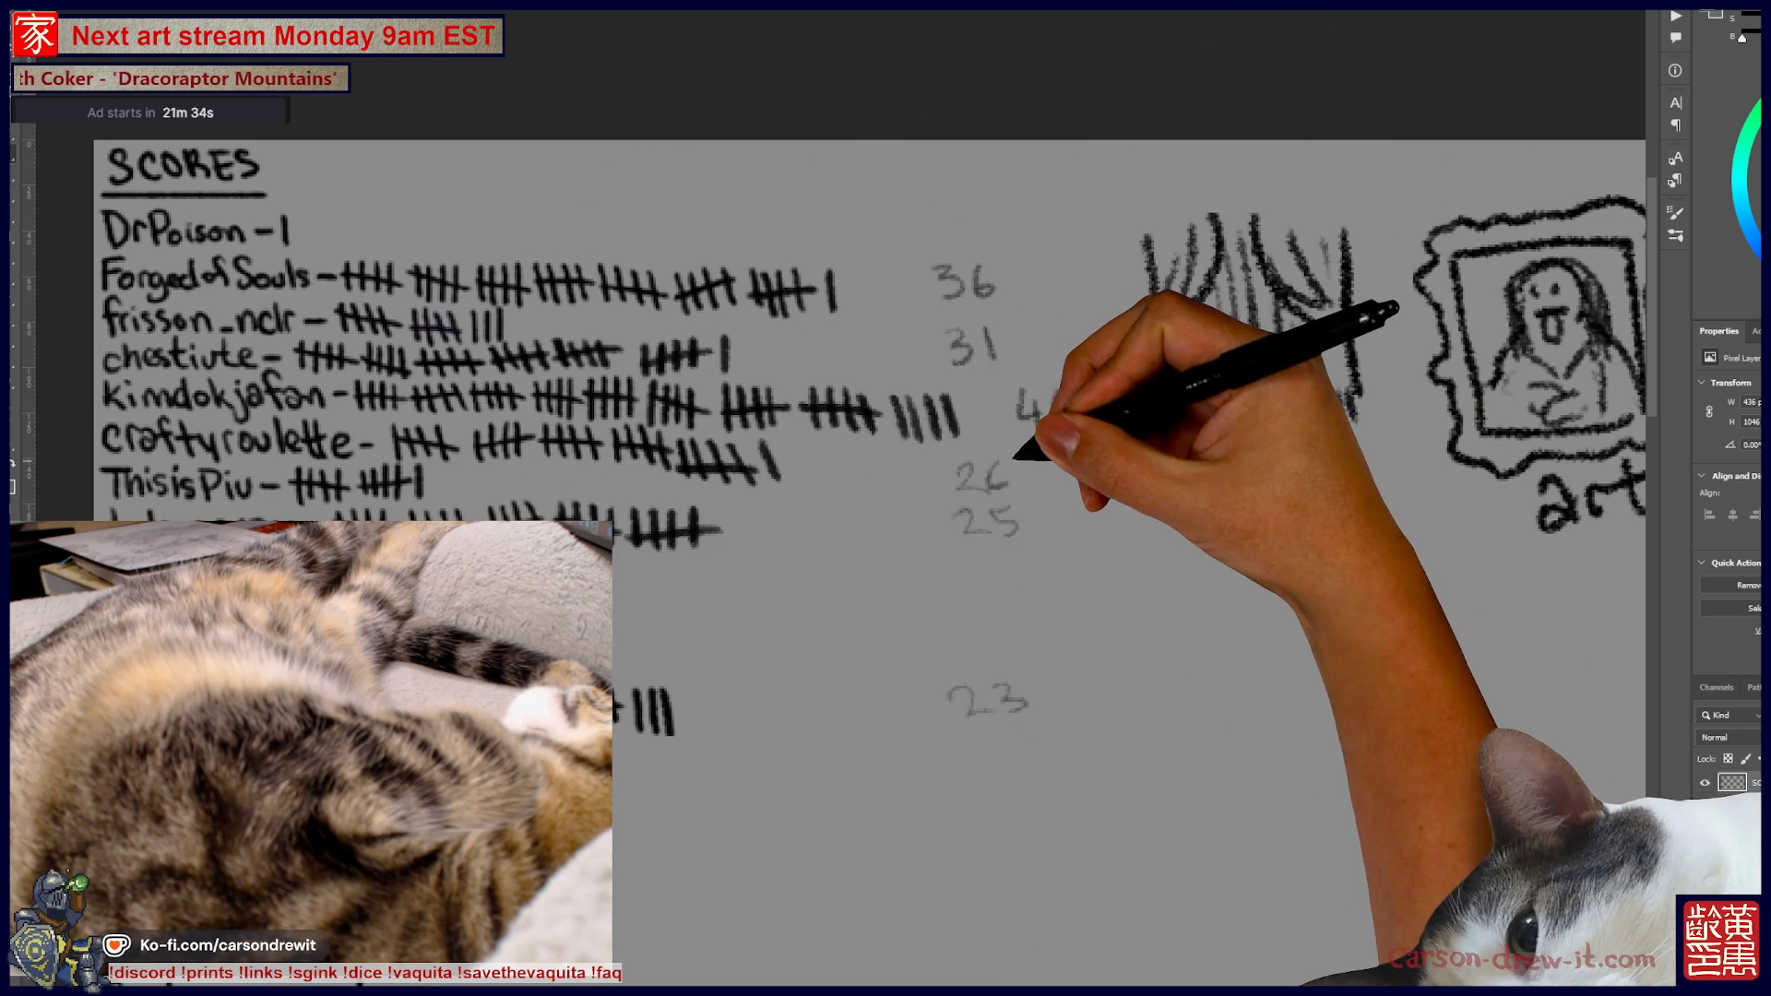
left_click_drag(1020, 389, 1024, 433)
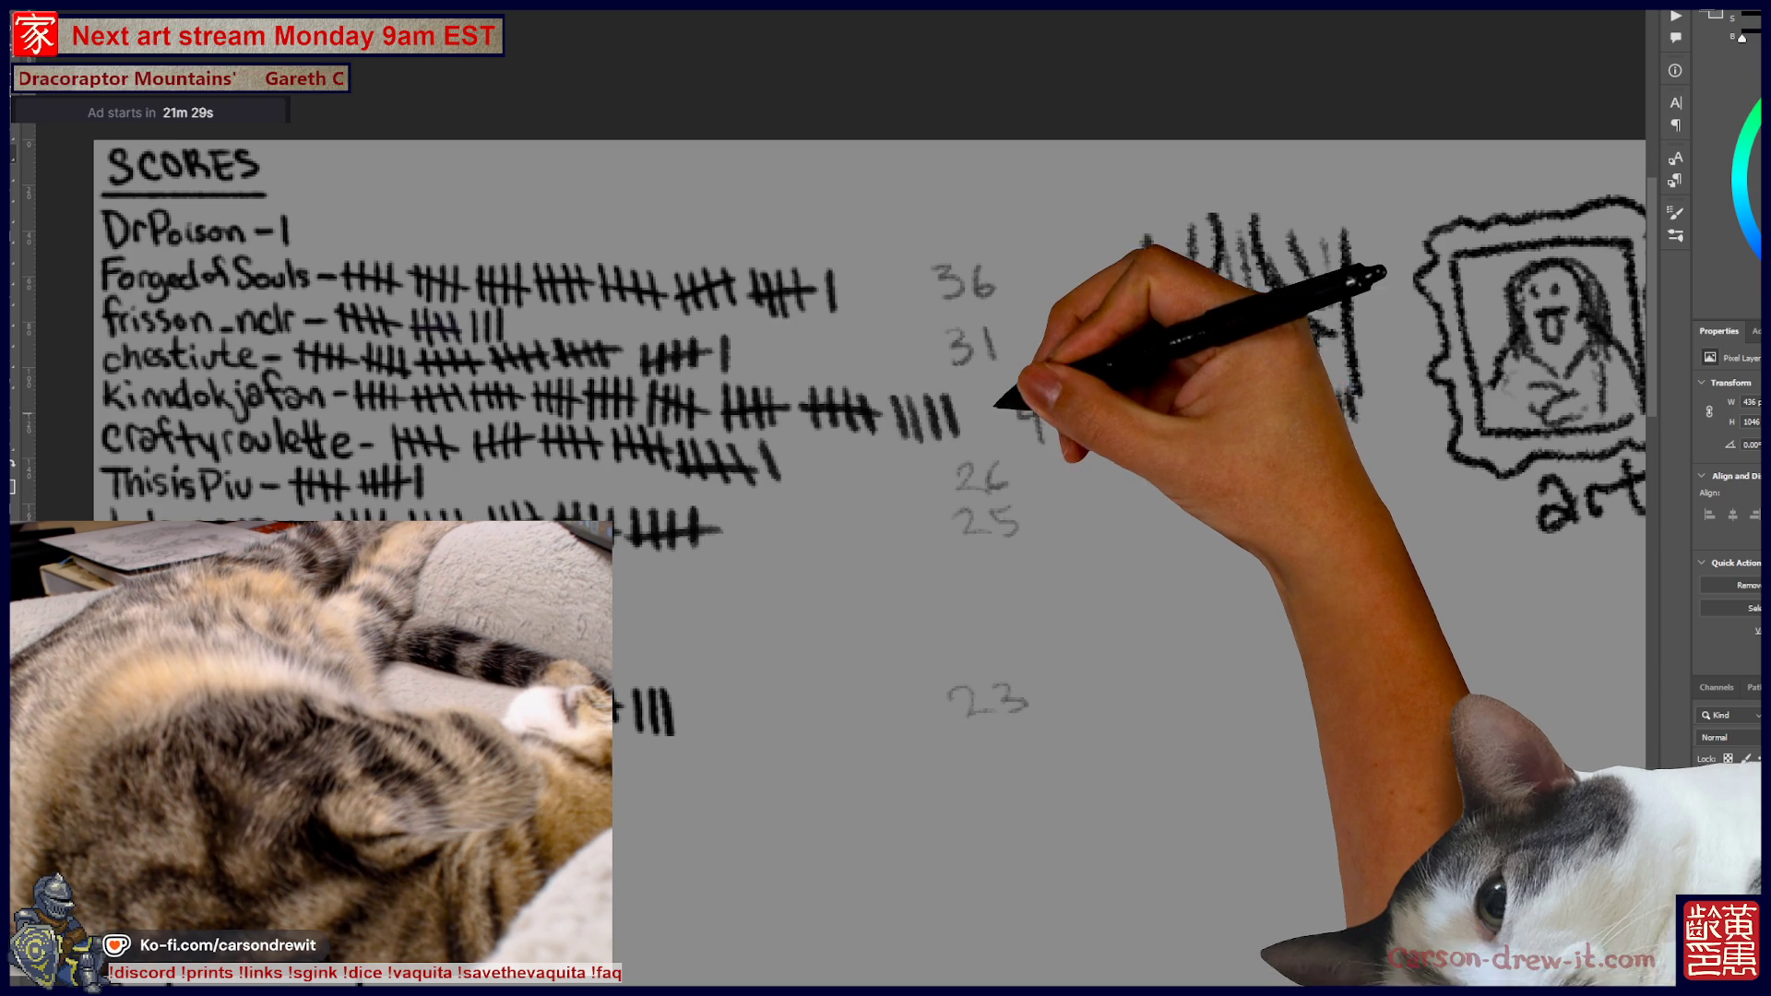
Pan to the names and icon sketches, then open File Explorer with Win+E
scroll(886, 369, "down", 3)
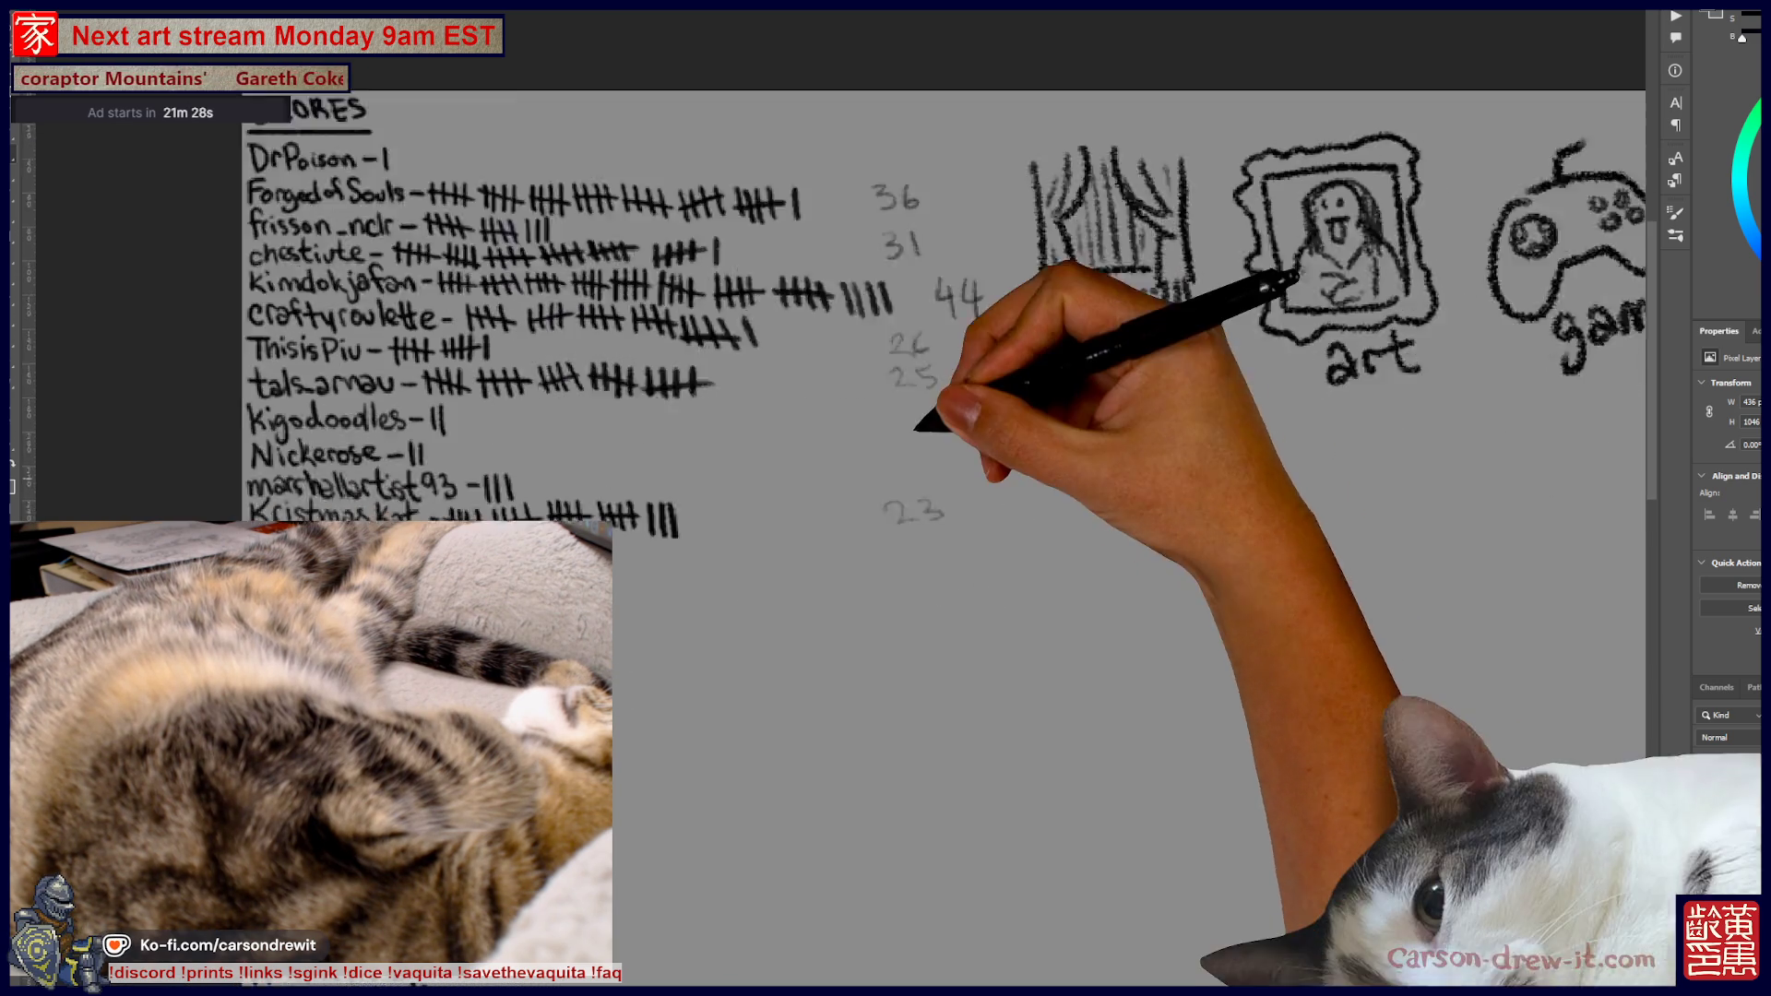
left_click_drag(918, 427, 780, 393)
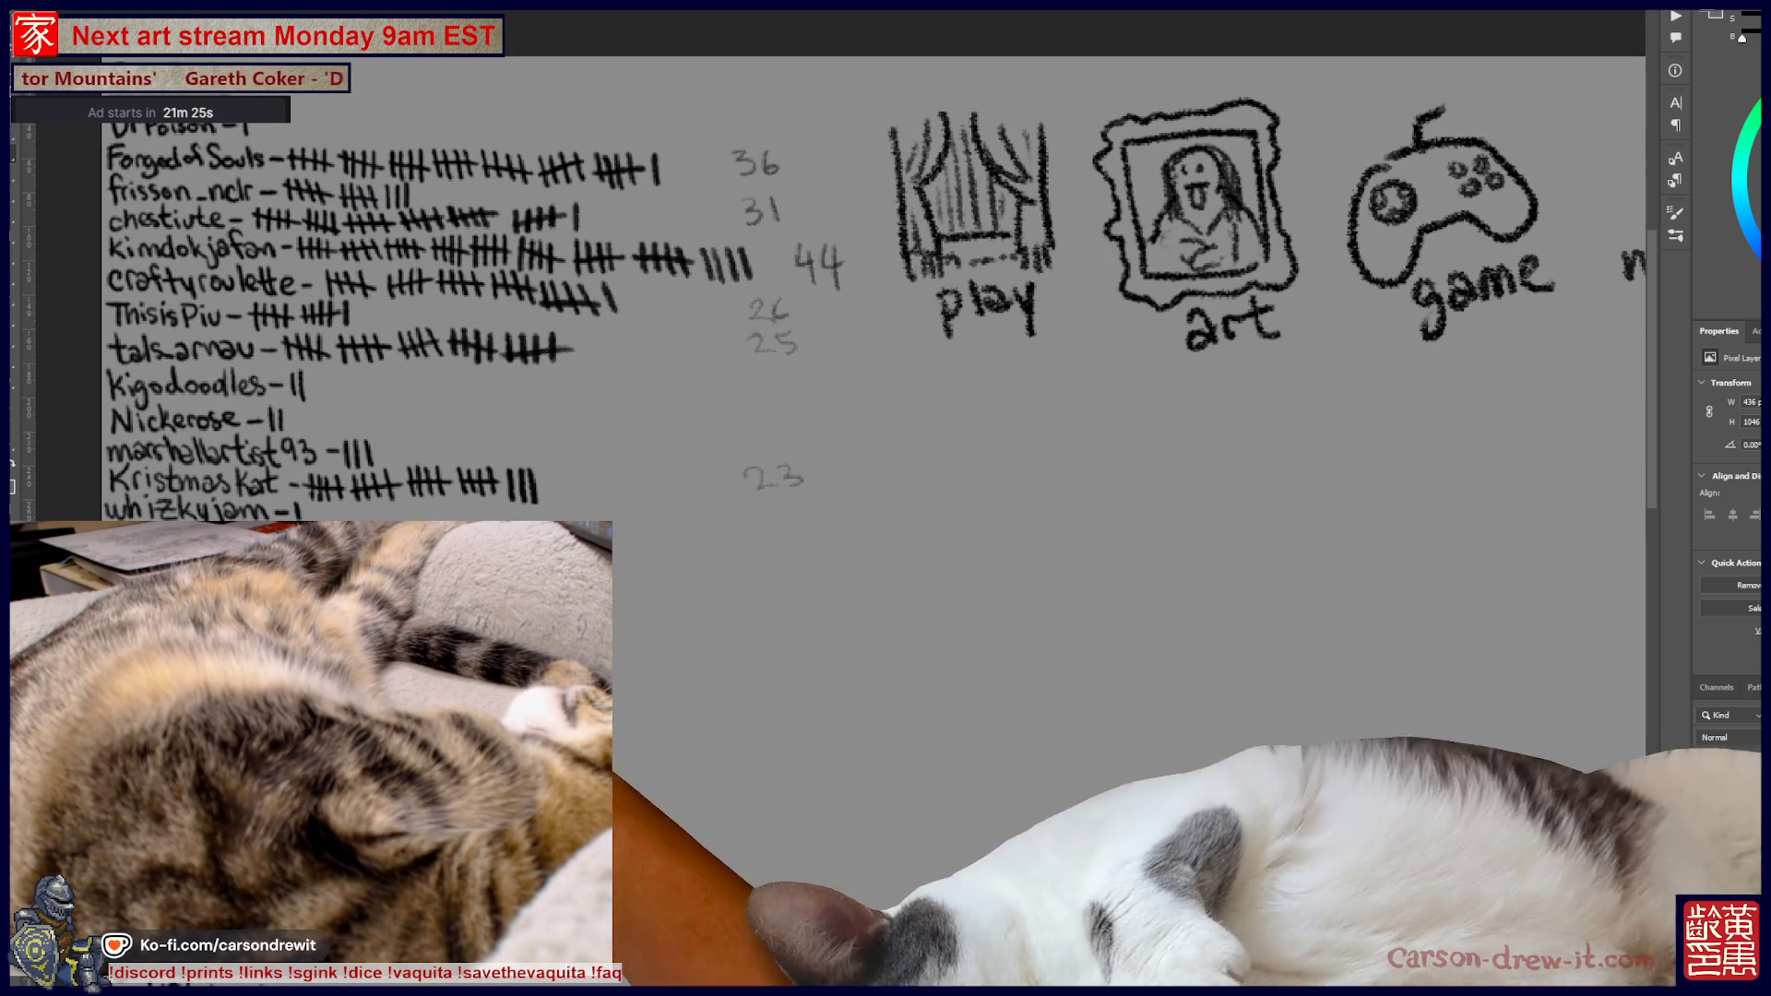
key("super+e")
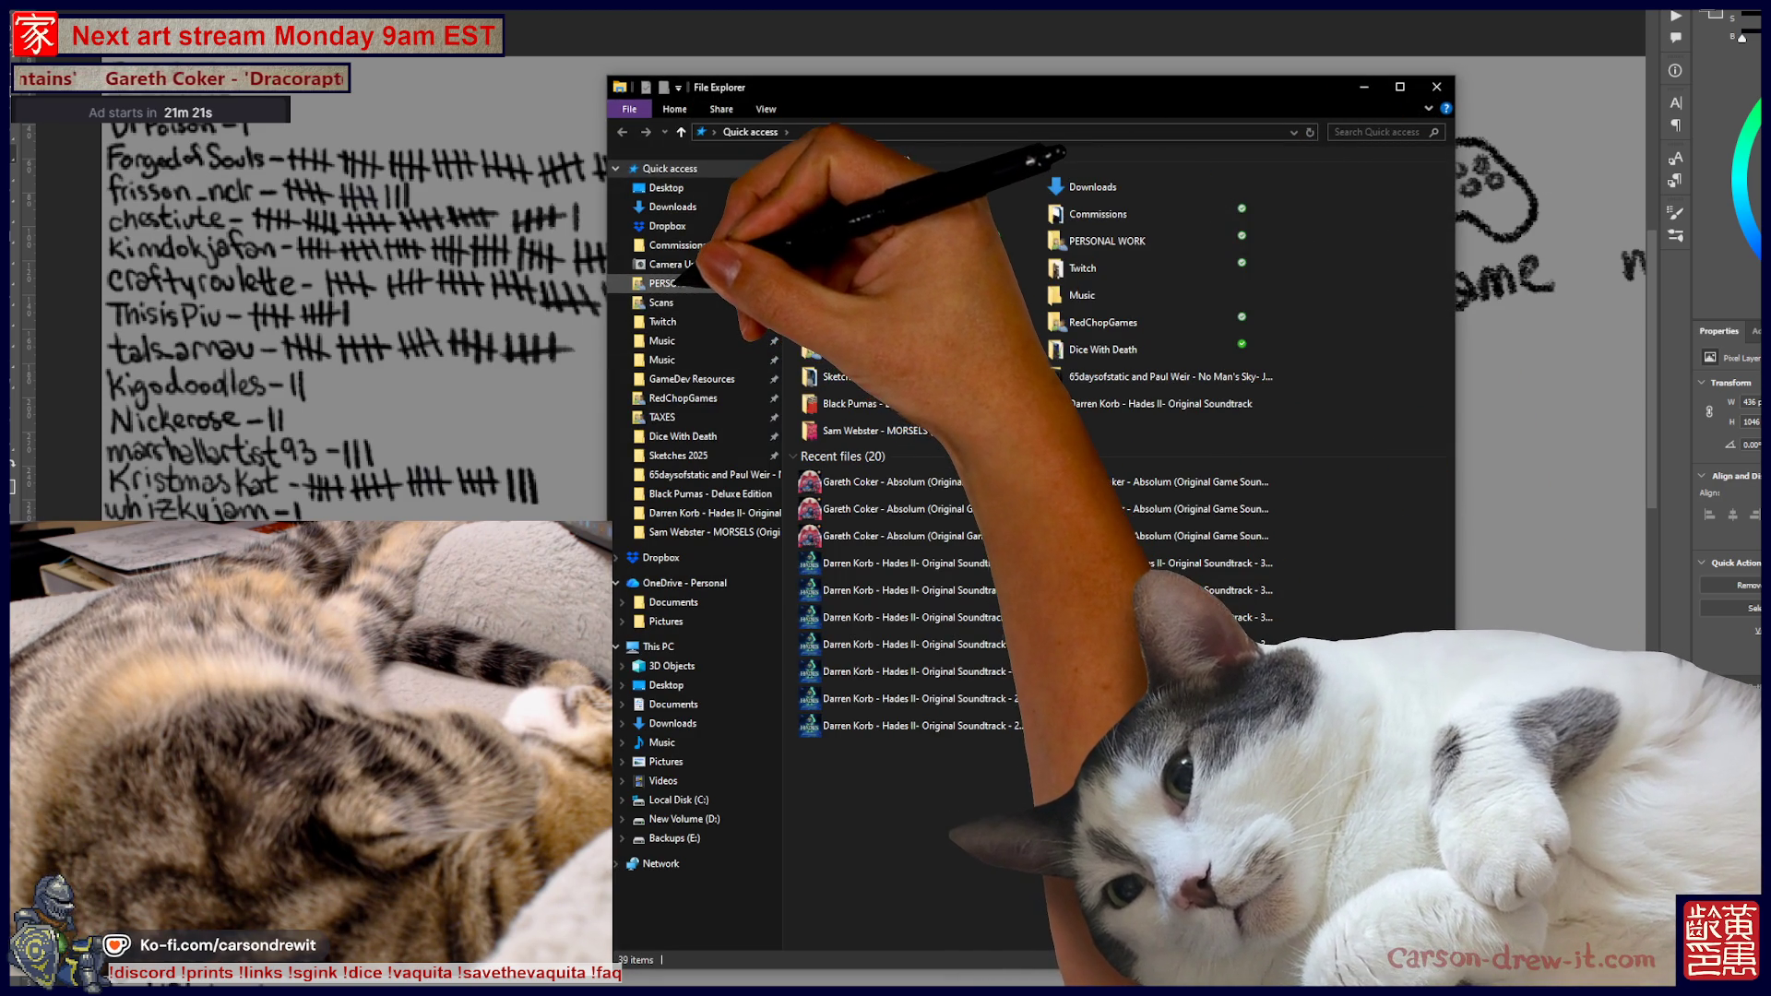
Open the Sketches 2025 folder inside PERSONAL WORK
left_click(687, 283)
double_click(1204, 300)
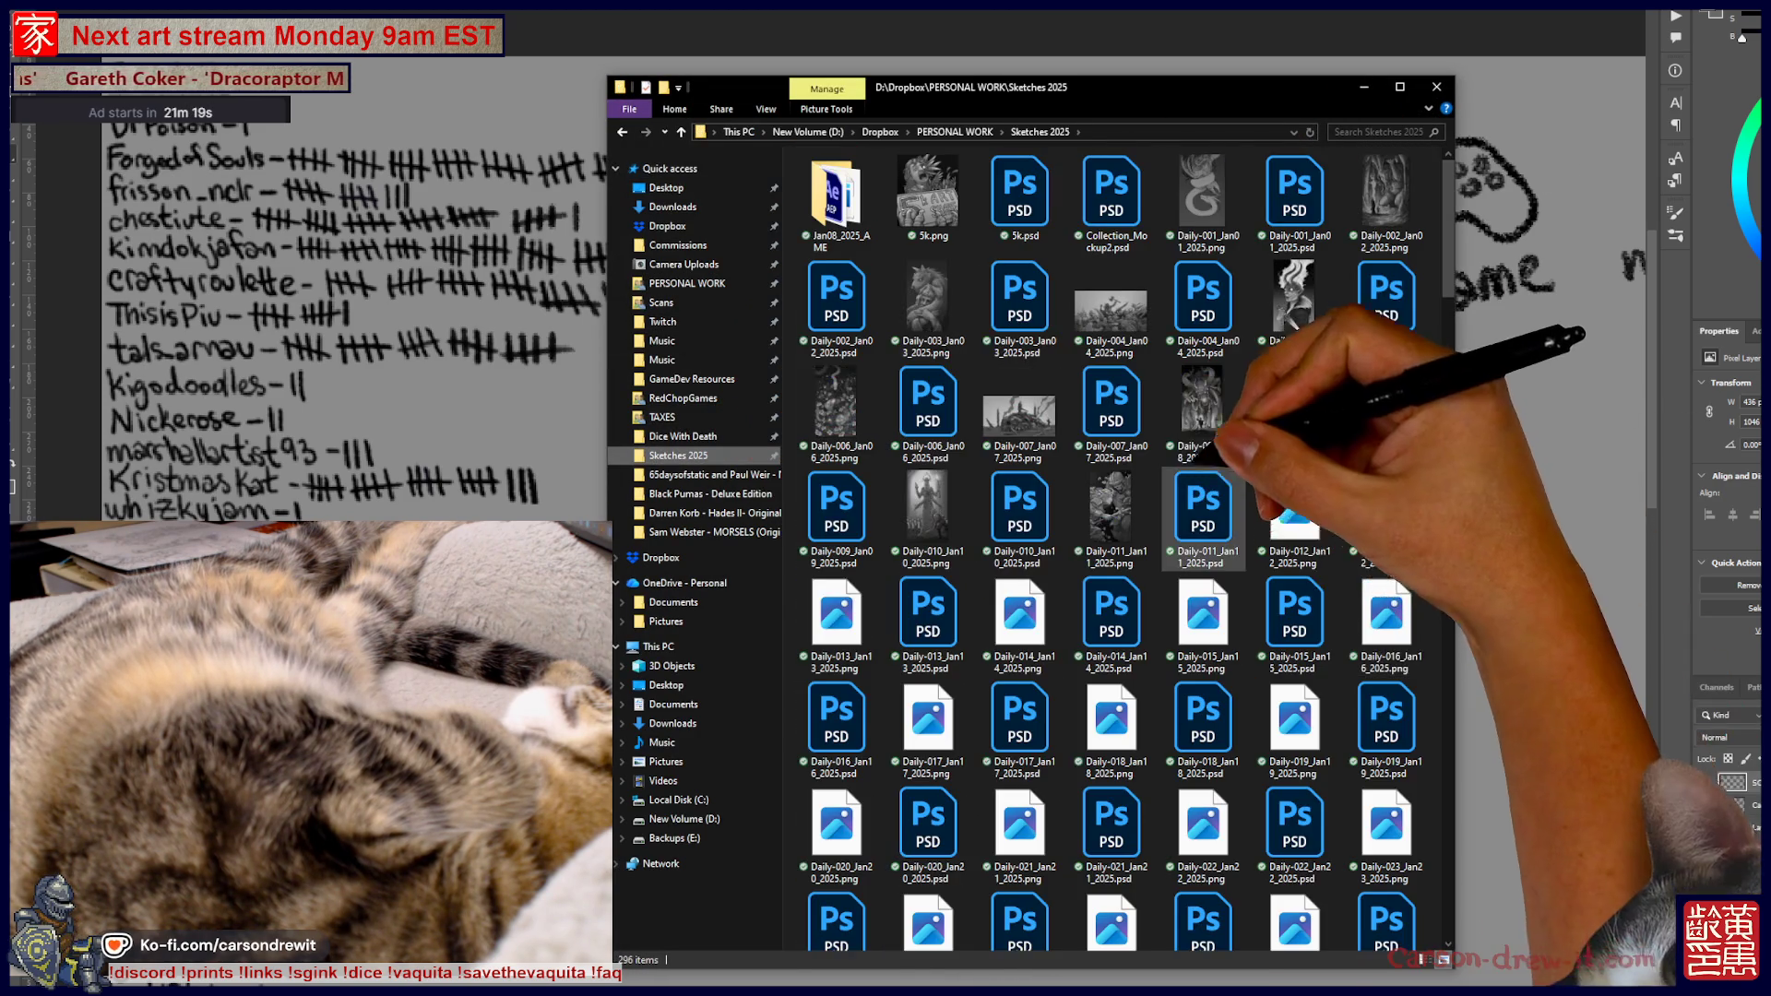
scroll(1294, 475, "down", 5)
scroll(1294, 475, "down", 20)
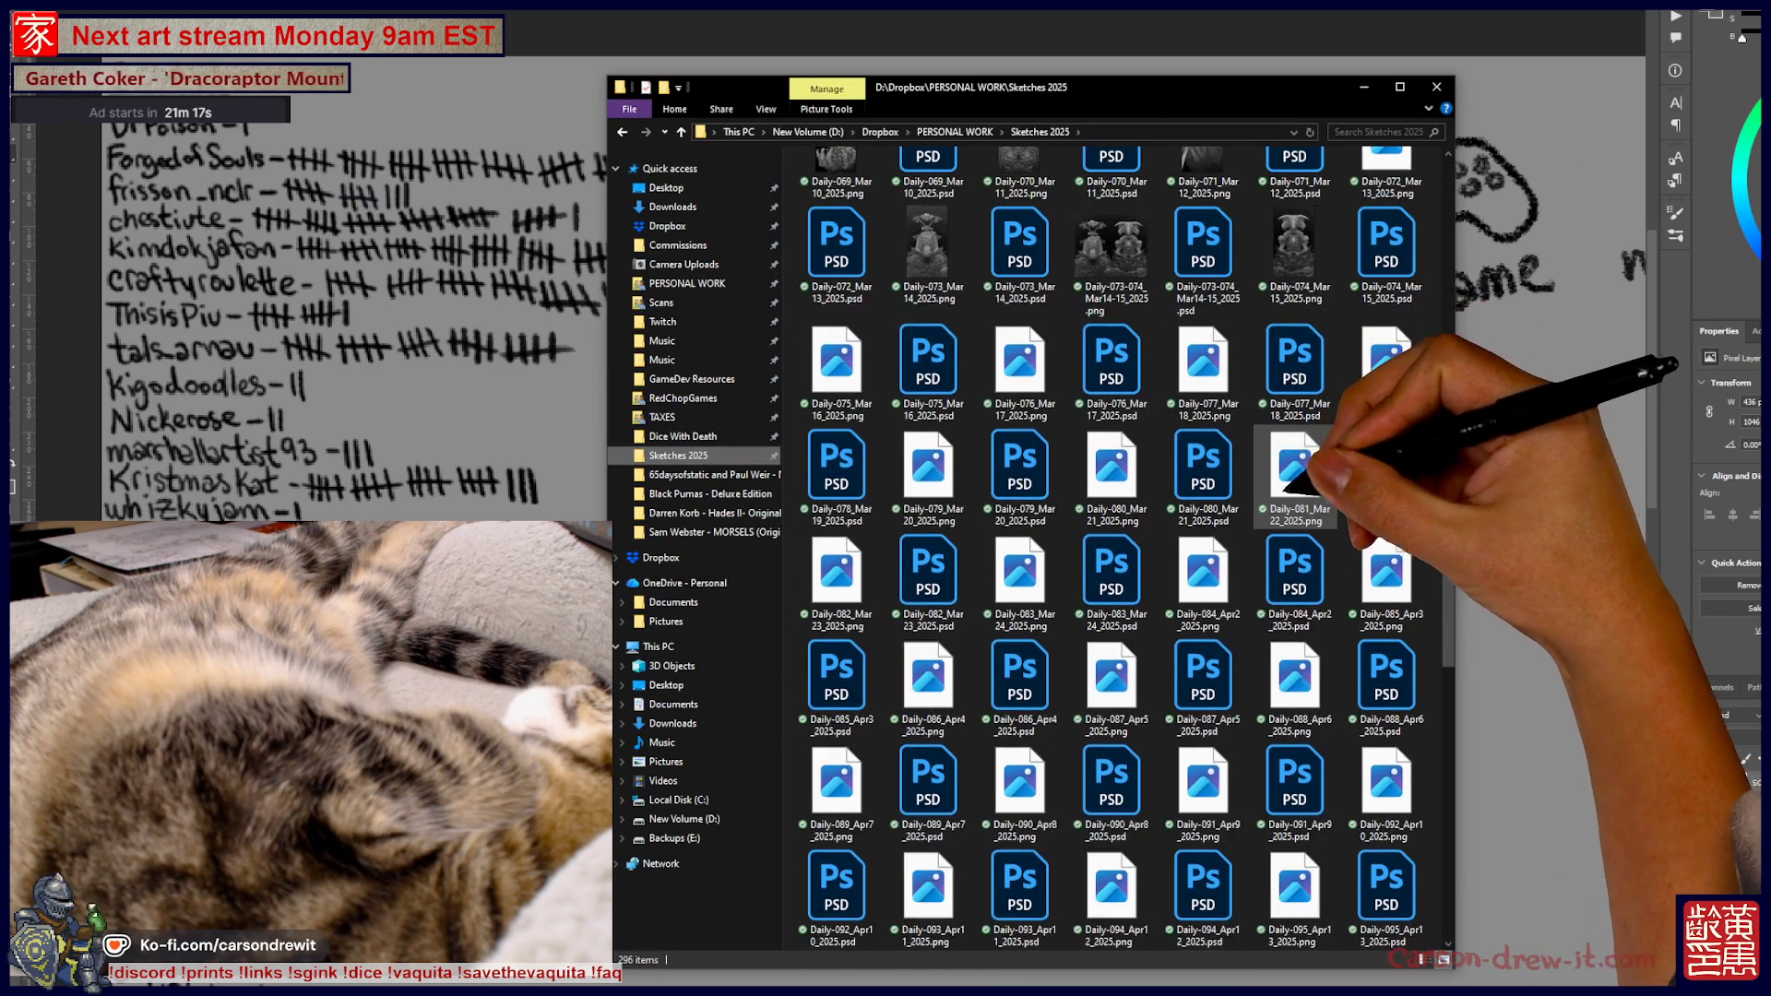
scroll(1291, 544, "up", 15)
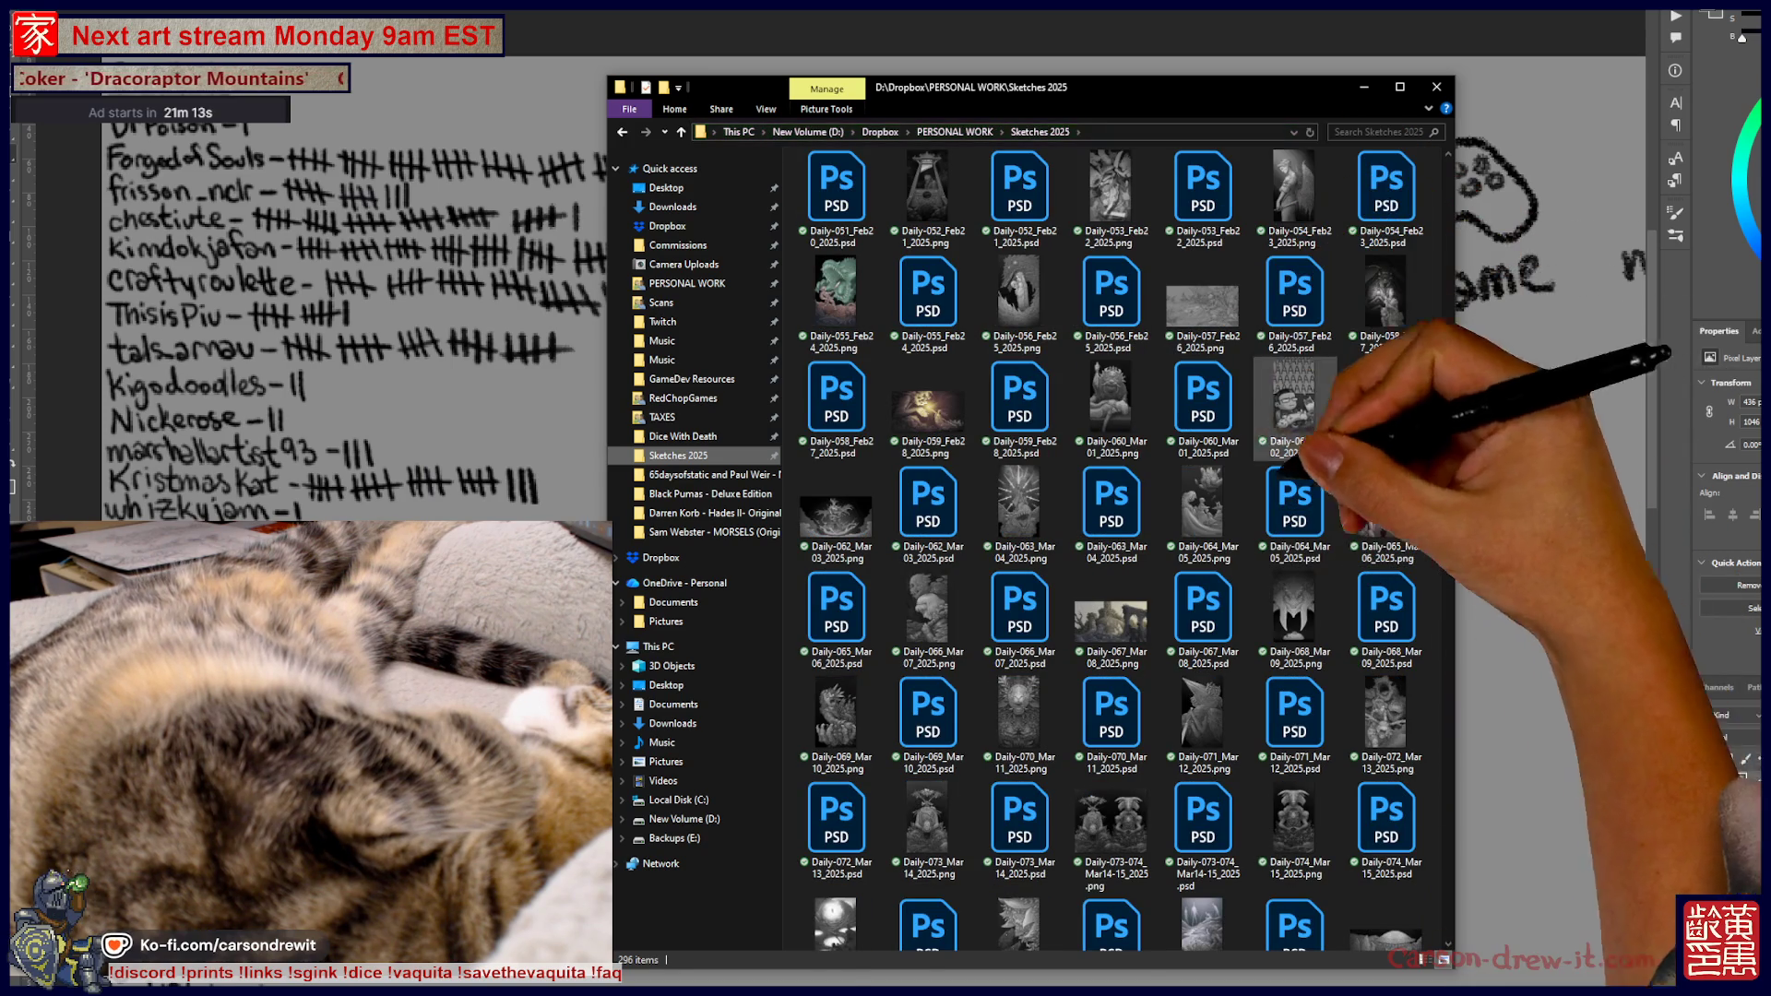
Find Daily-108_Jun2_2025.png and open it in the photo viewer
scroll(1328, 545, "down", 3)
scroll(1320, 549, "down", 7)
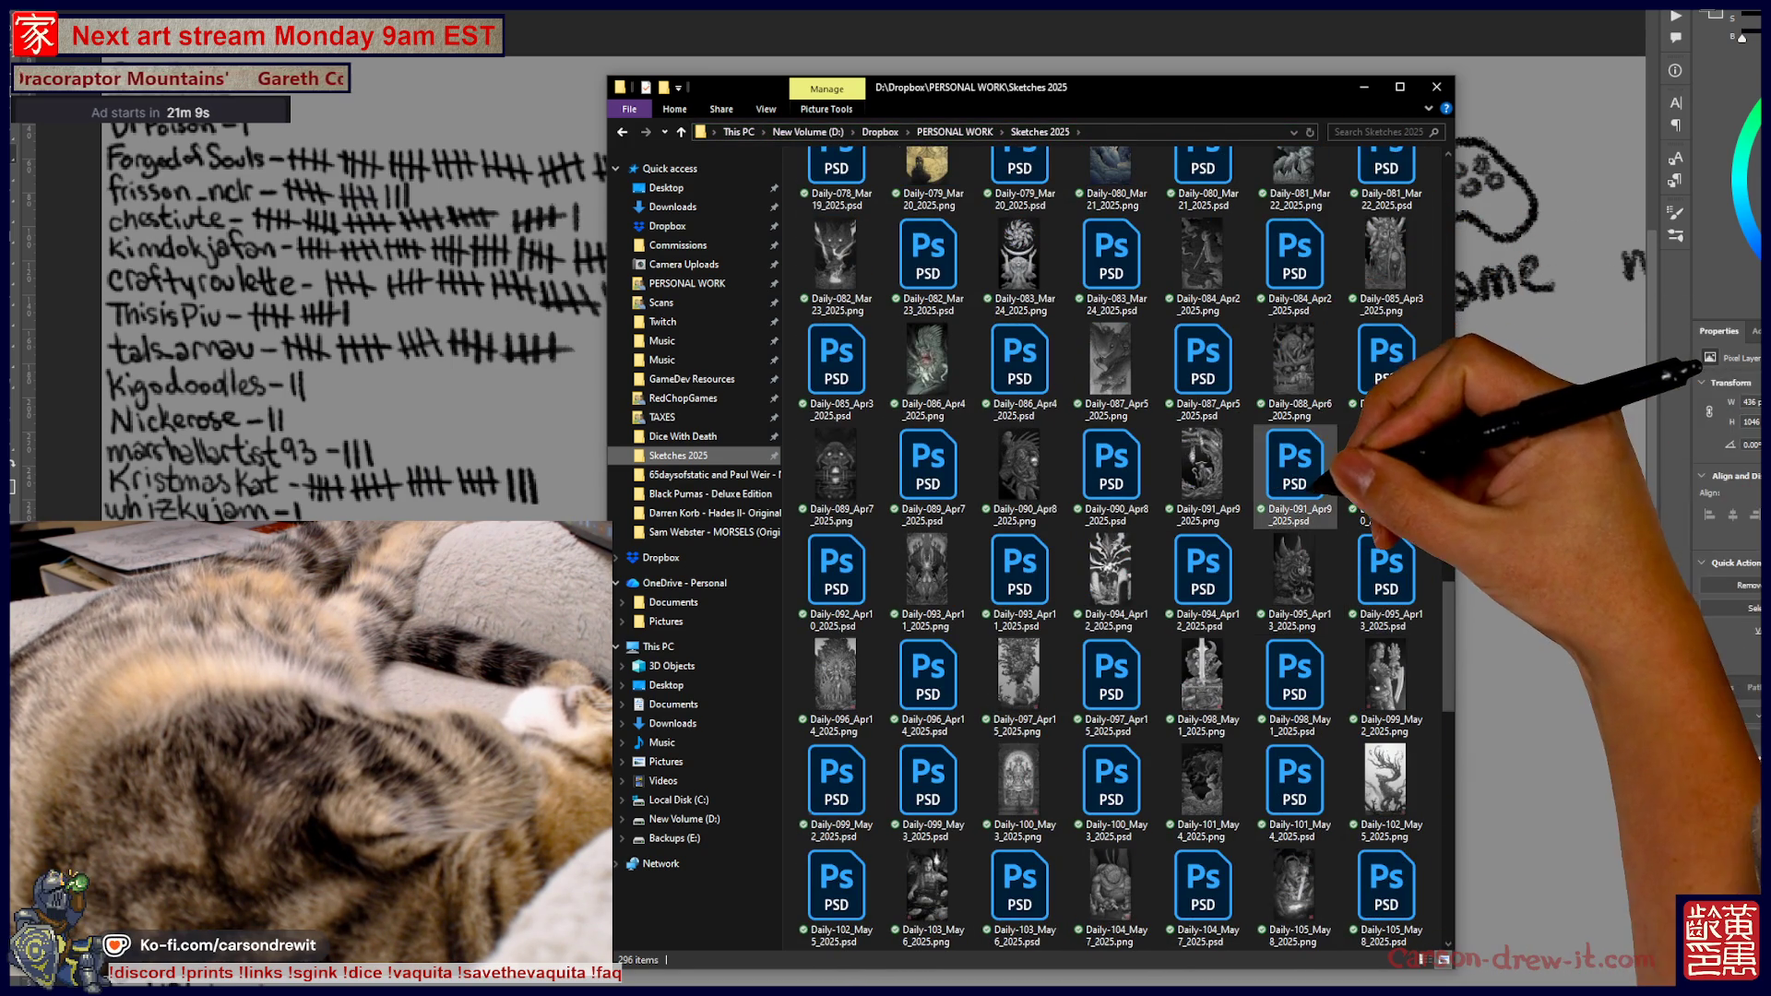
scroll(1314, 480, "down", 7)
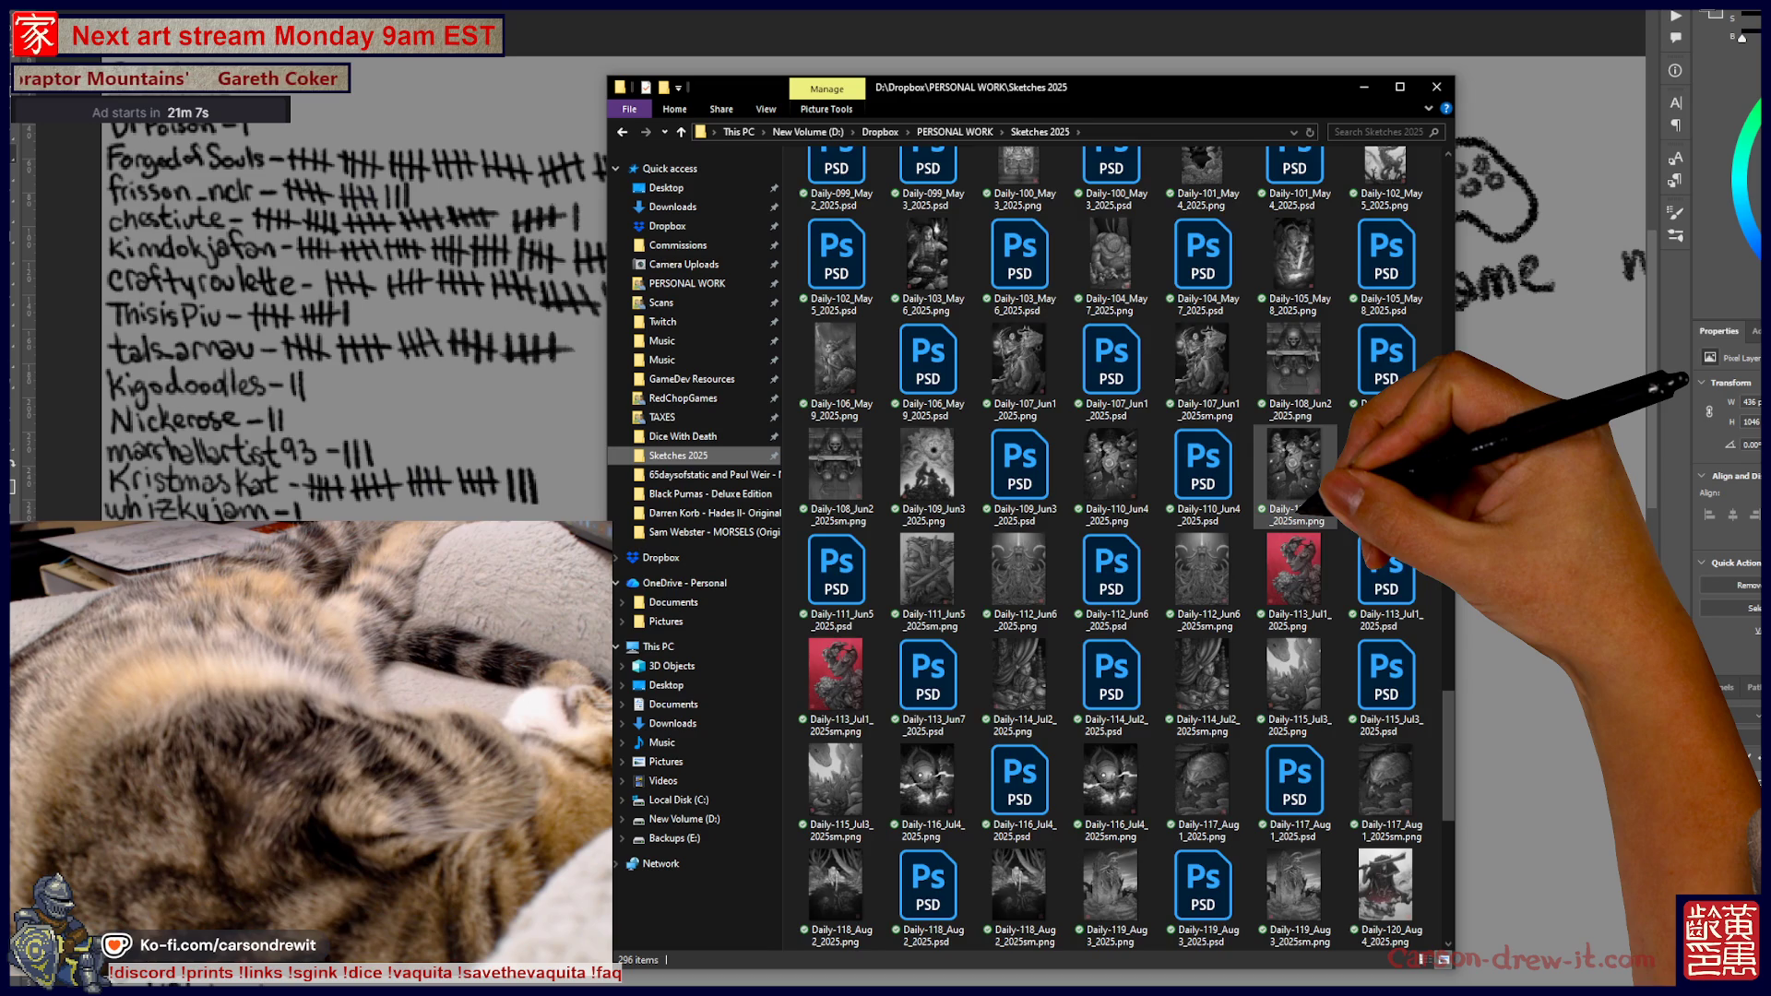
scroll(1321, 505, "down", 8)
scroll(1199, 442, "up", 3)
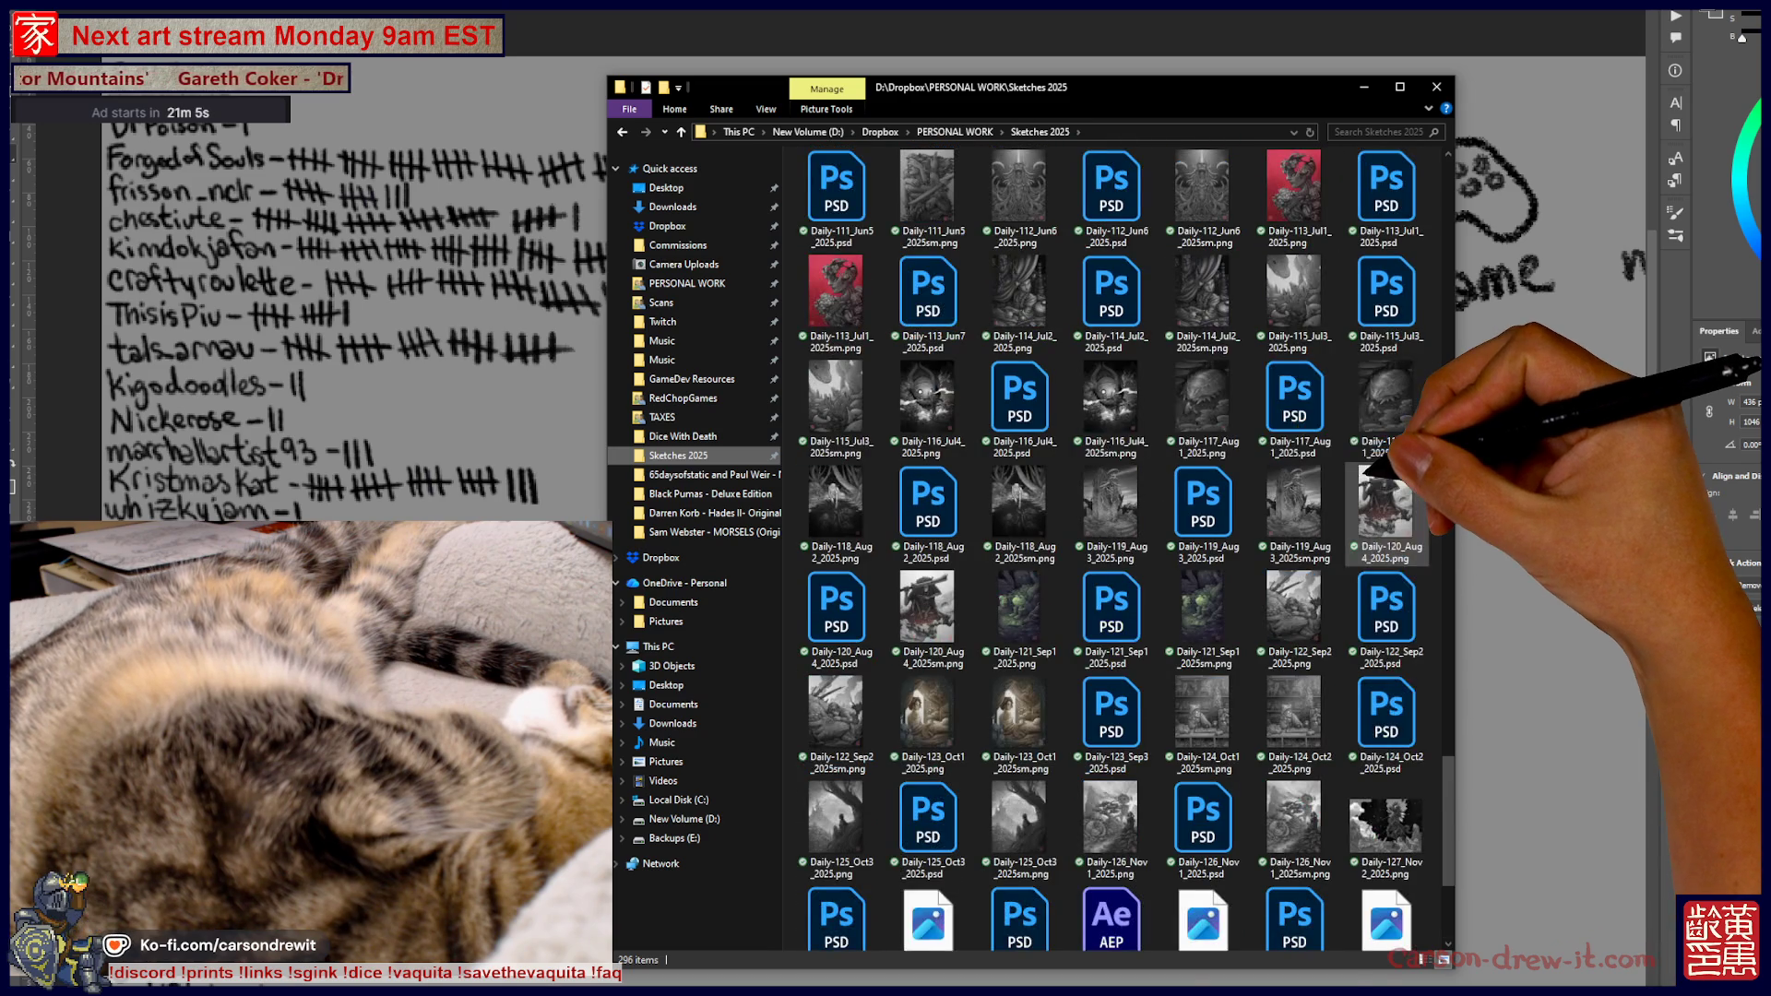
scroll(1273, 397, "up", 3)
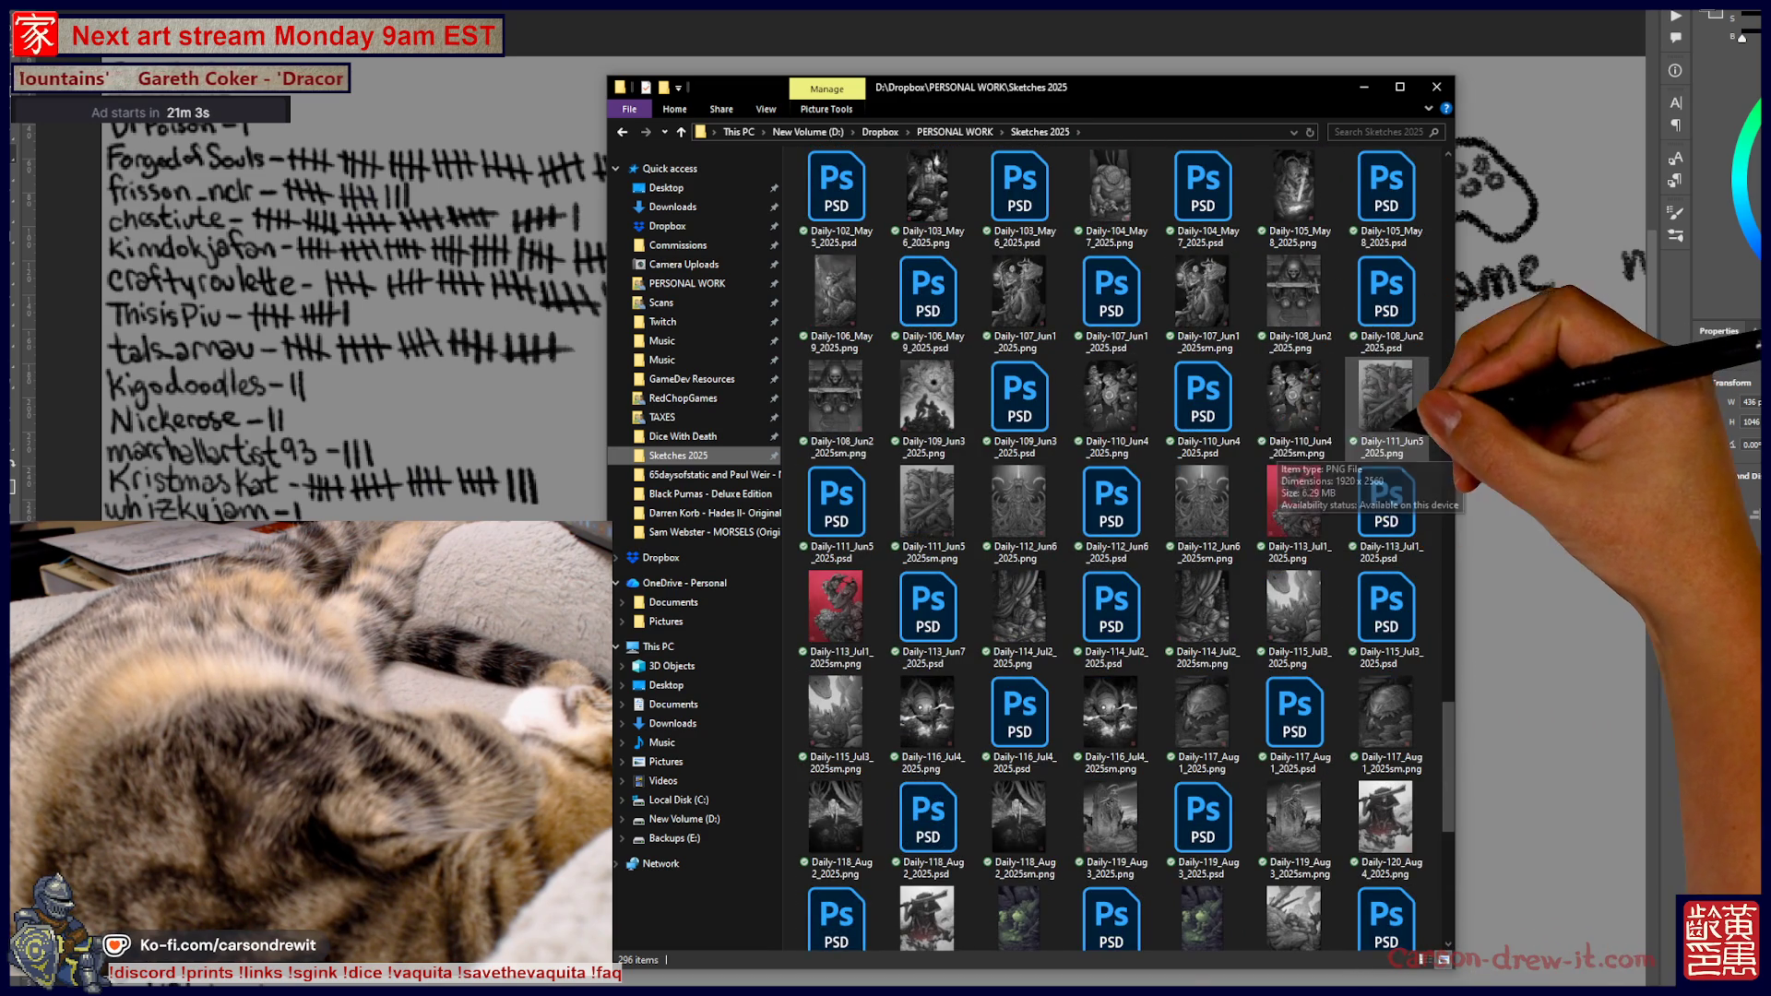
left_click(1291, 300)
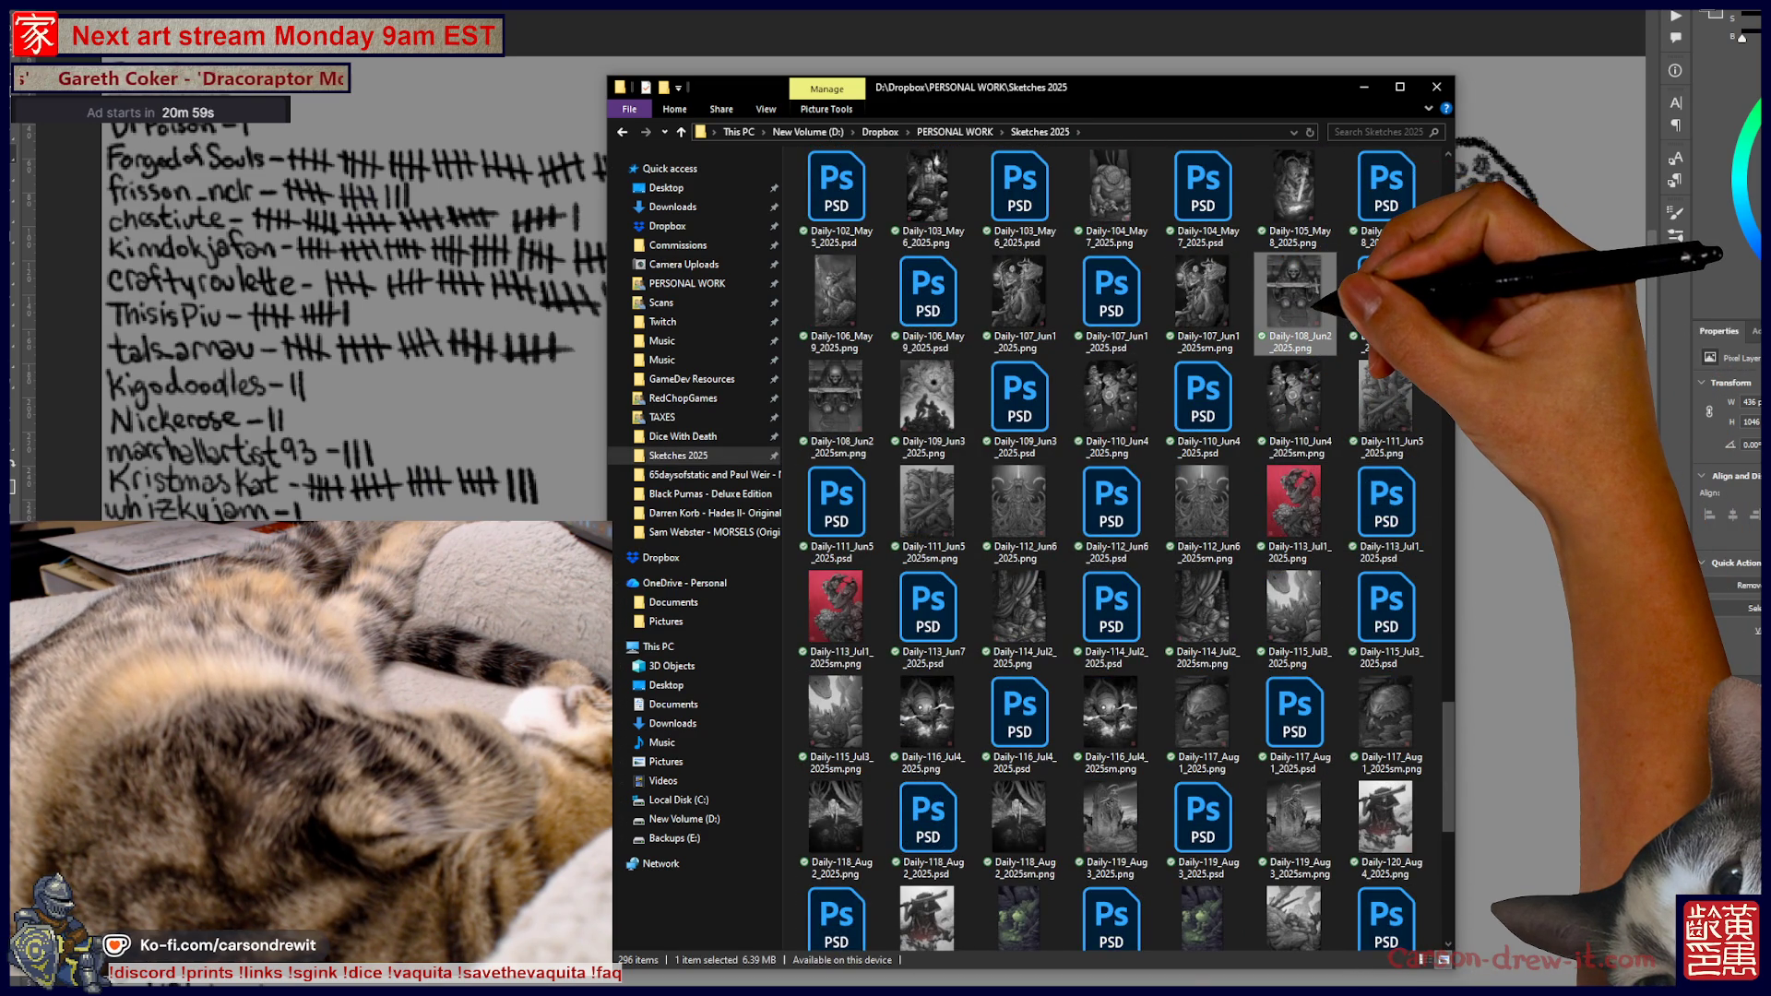
double_click(1301, 304)
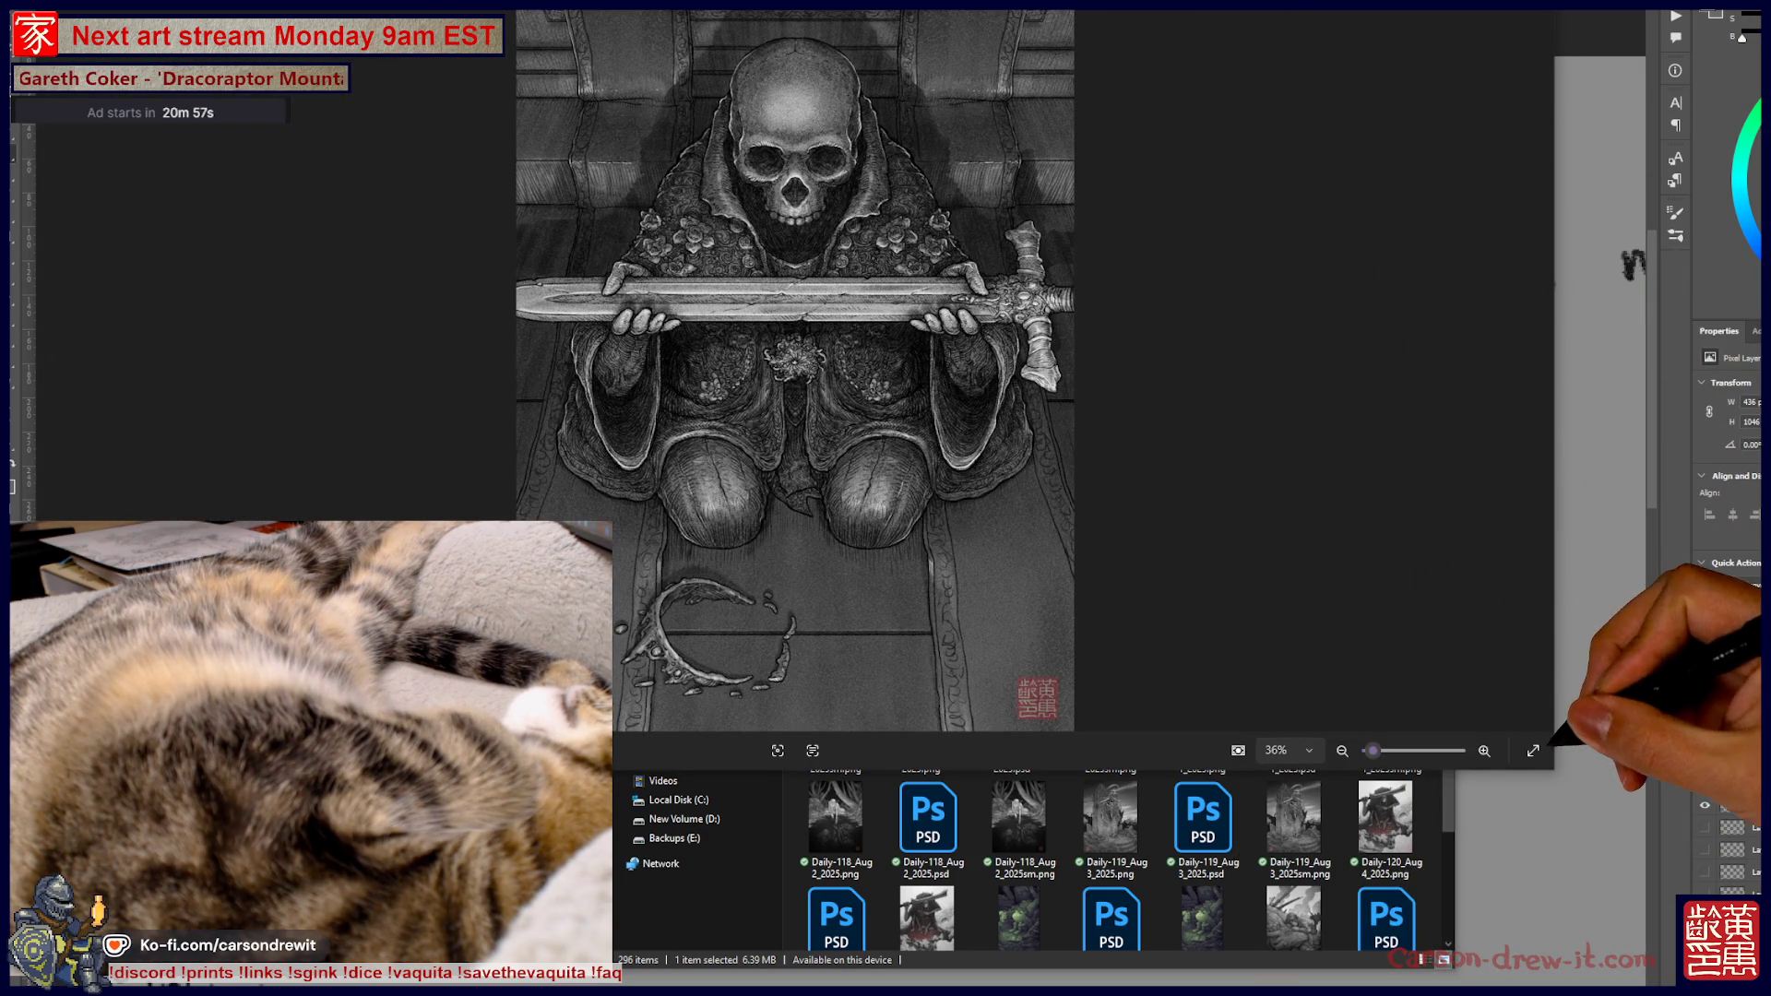
Snap the photo viewer to the left half and move File Explorer to the right
key("super+Left")
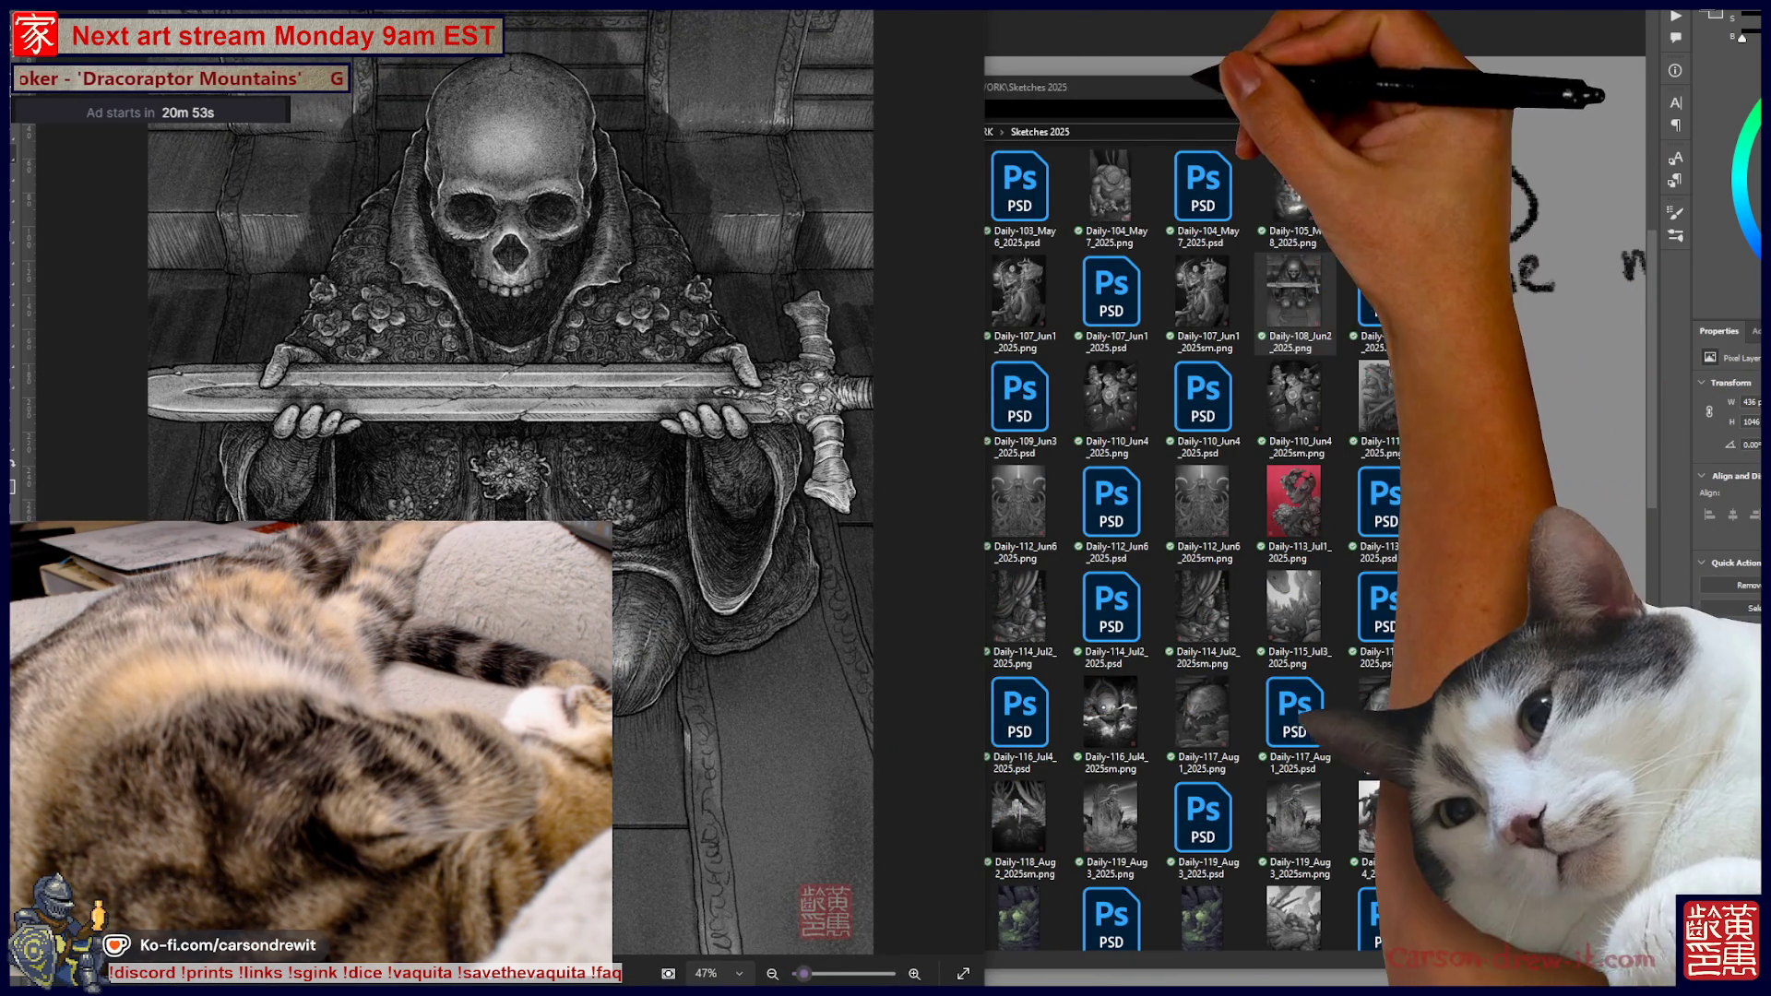
key("super+Left")
left_click_drag(1015, 85, 1407, 94)
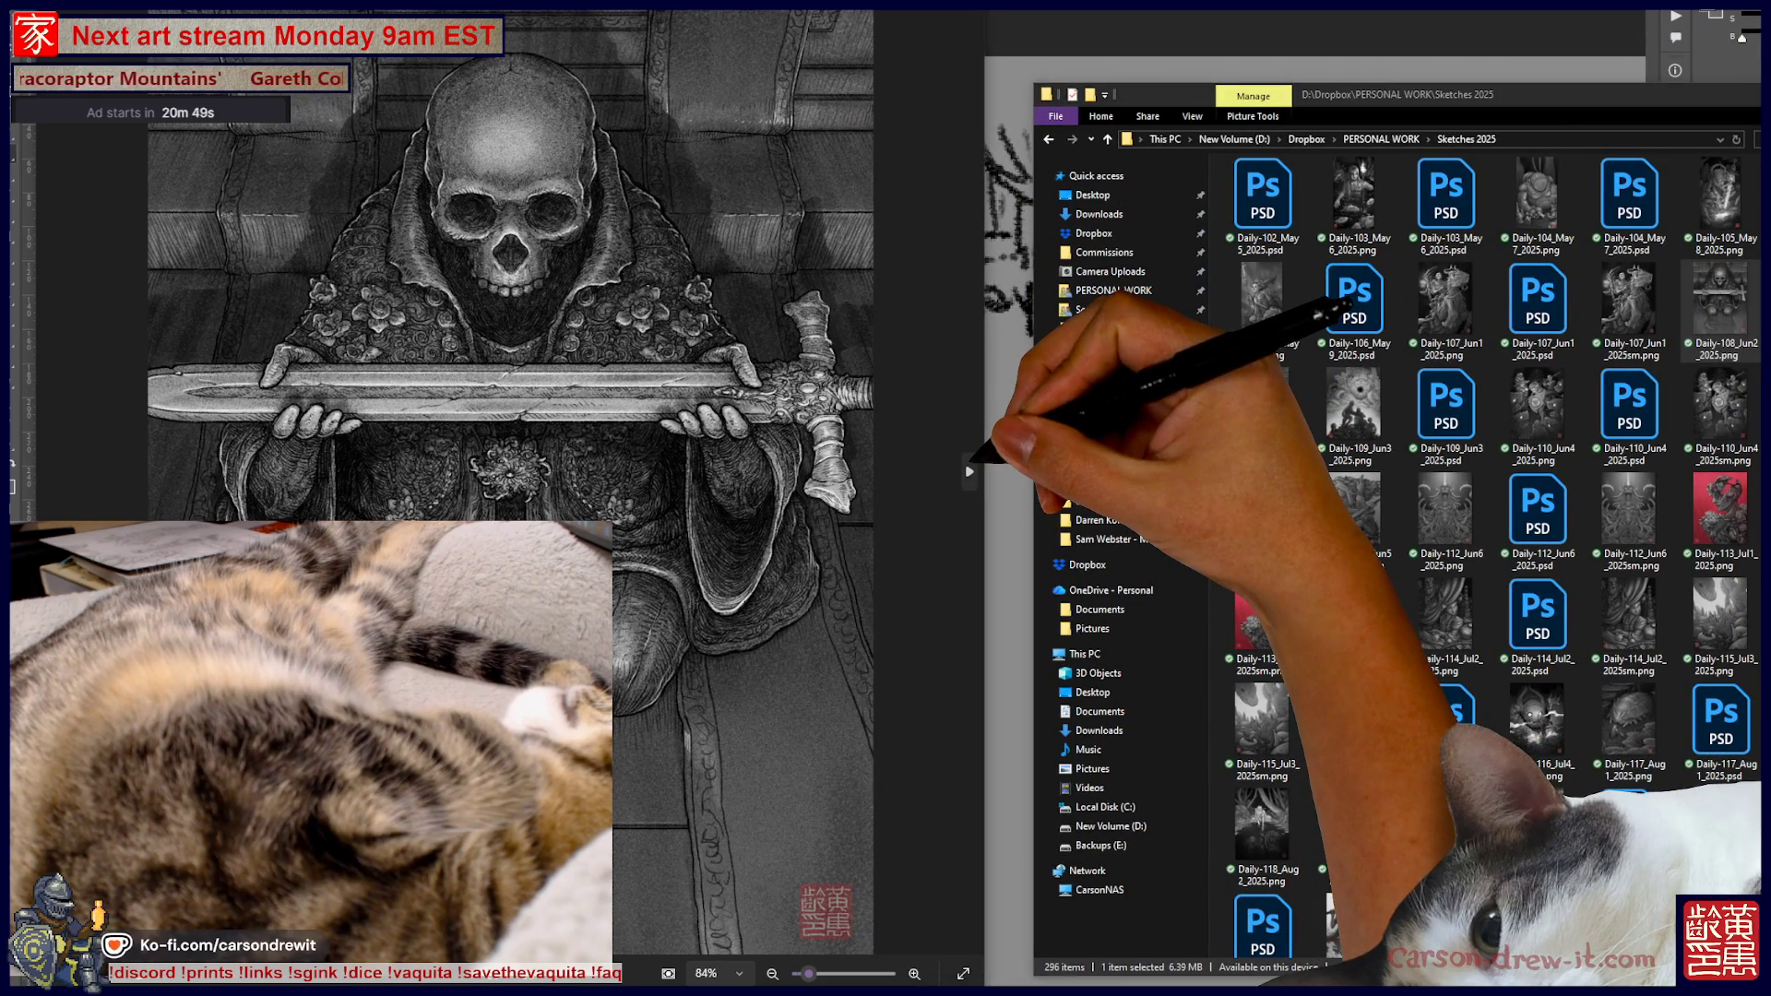
Page through the following sketches and artworks, then close the viewer
left_click(969, 471)
left_click(969, 471)
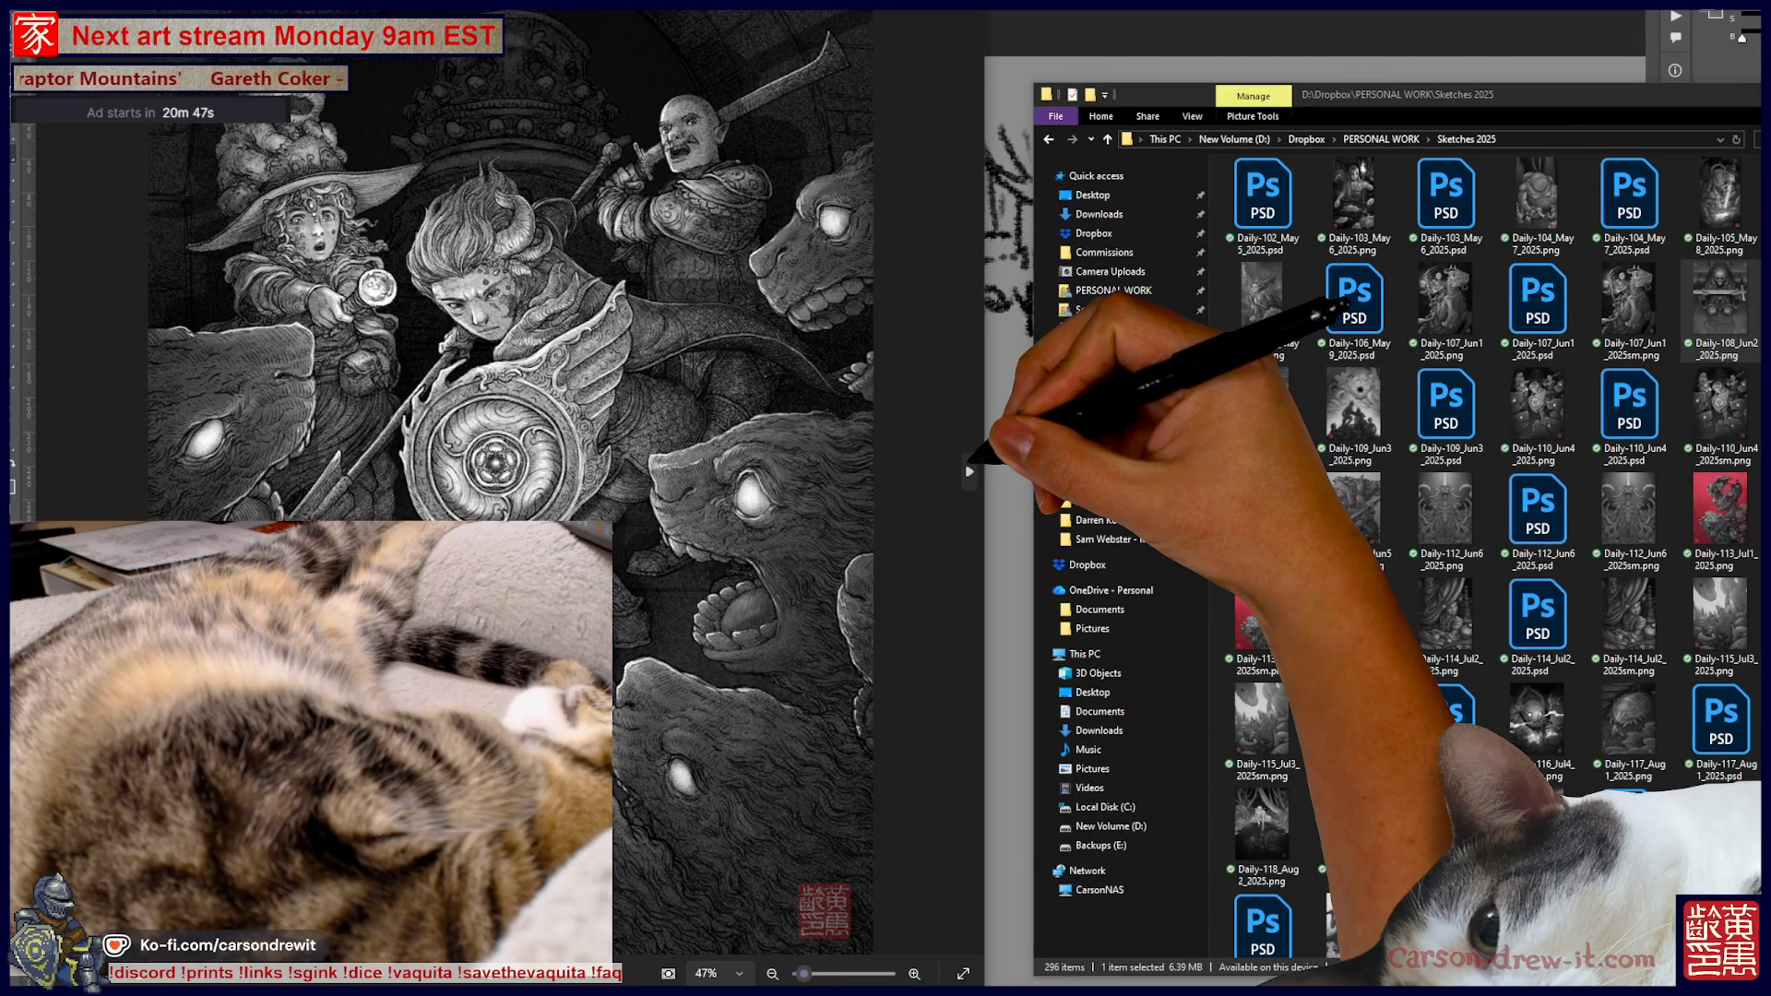
left_click(969, 472)
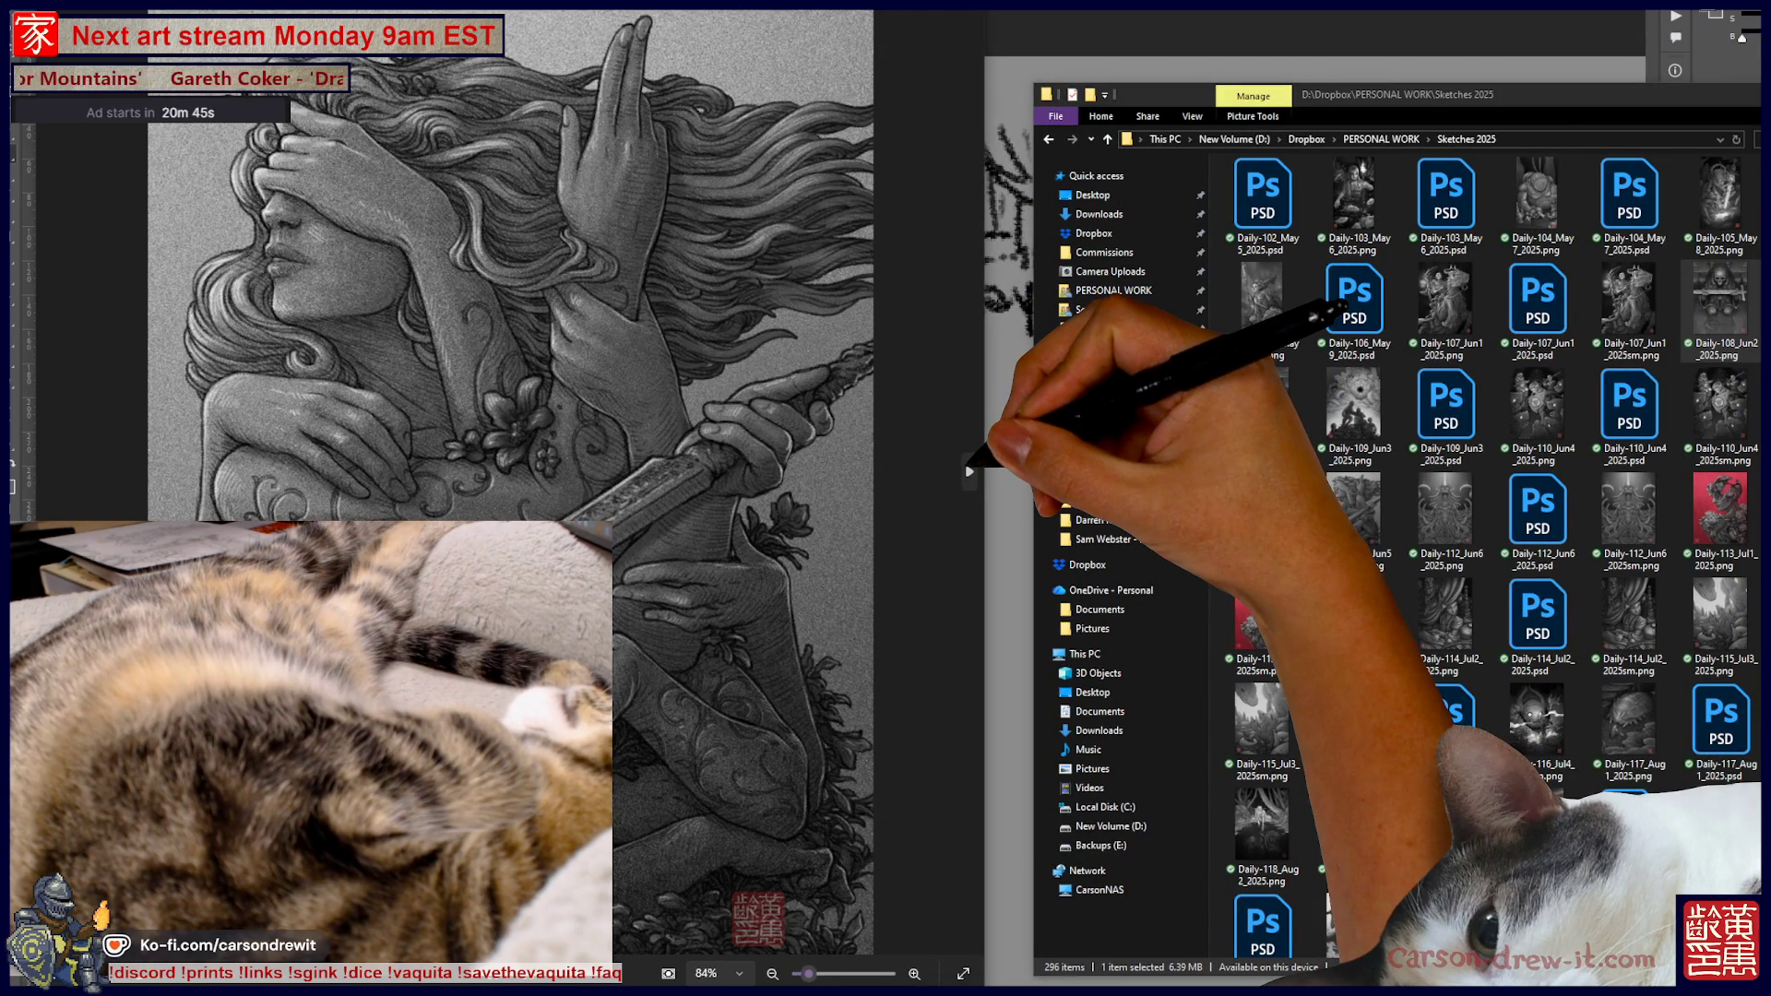
left_click(969, 471)
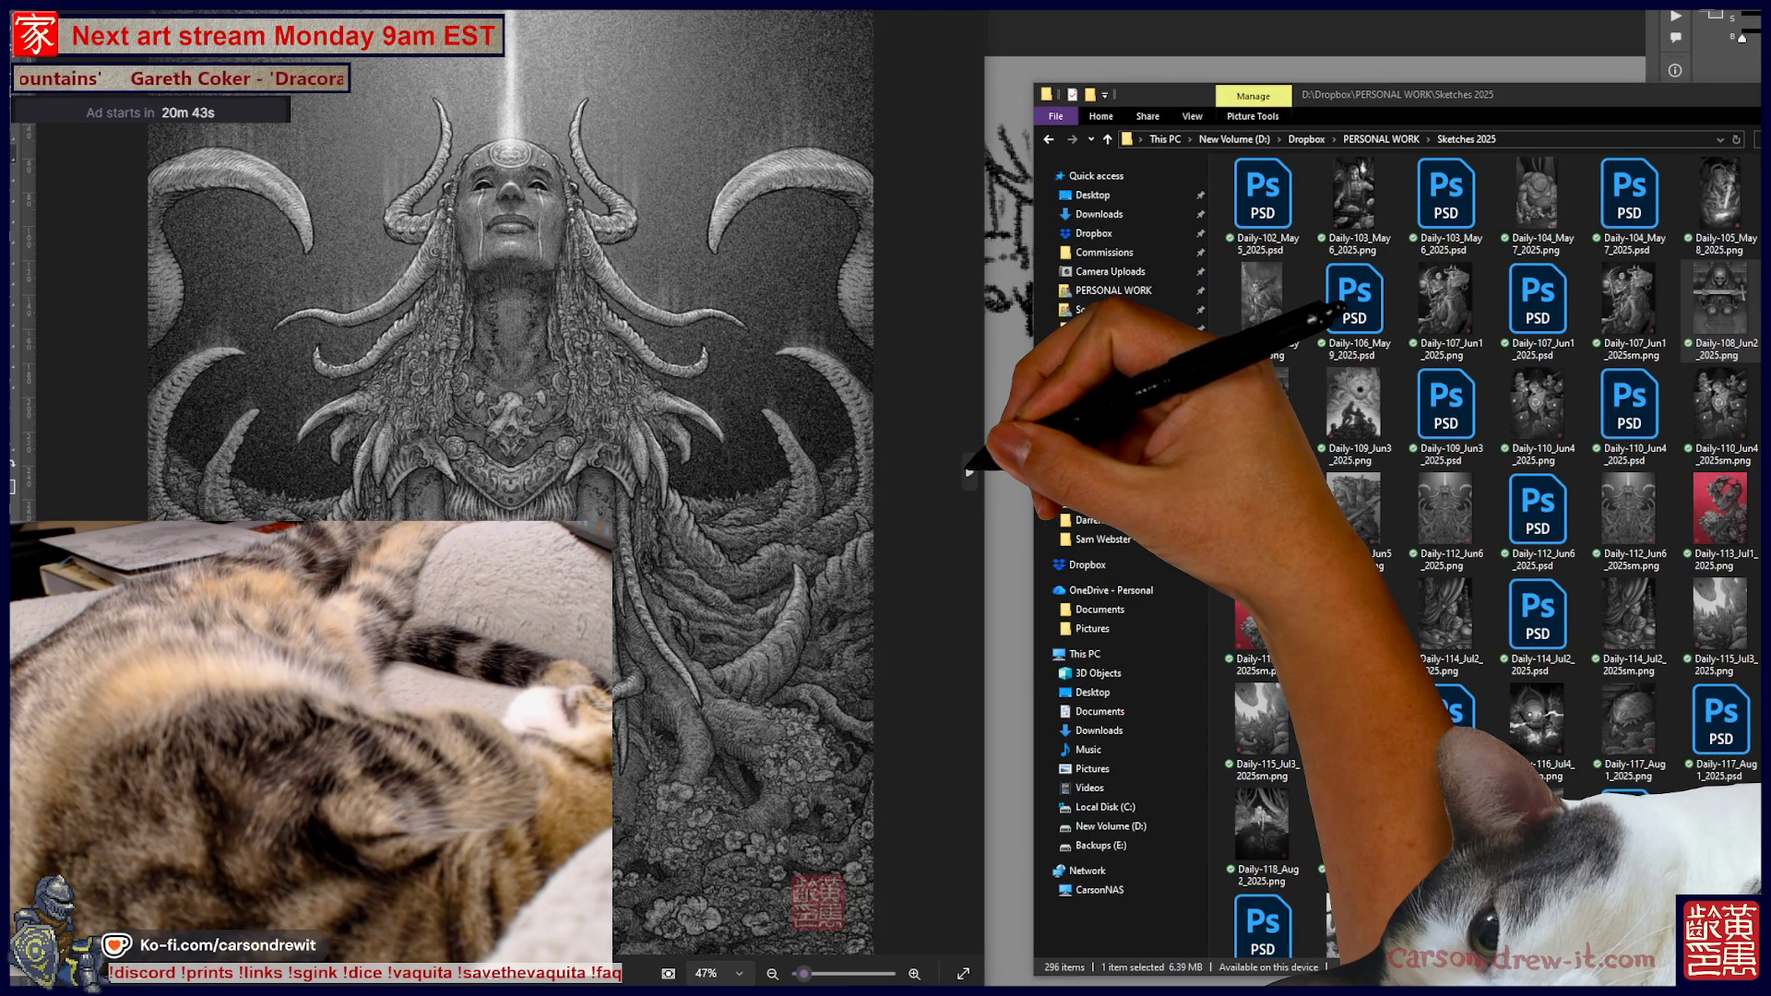
left_click(968, 471)
left_click(968, 471)
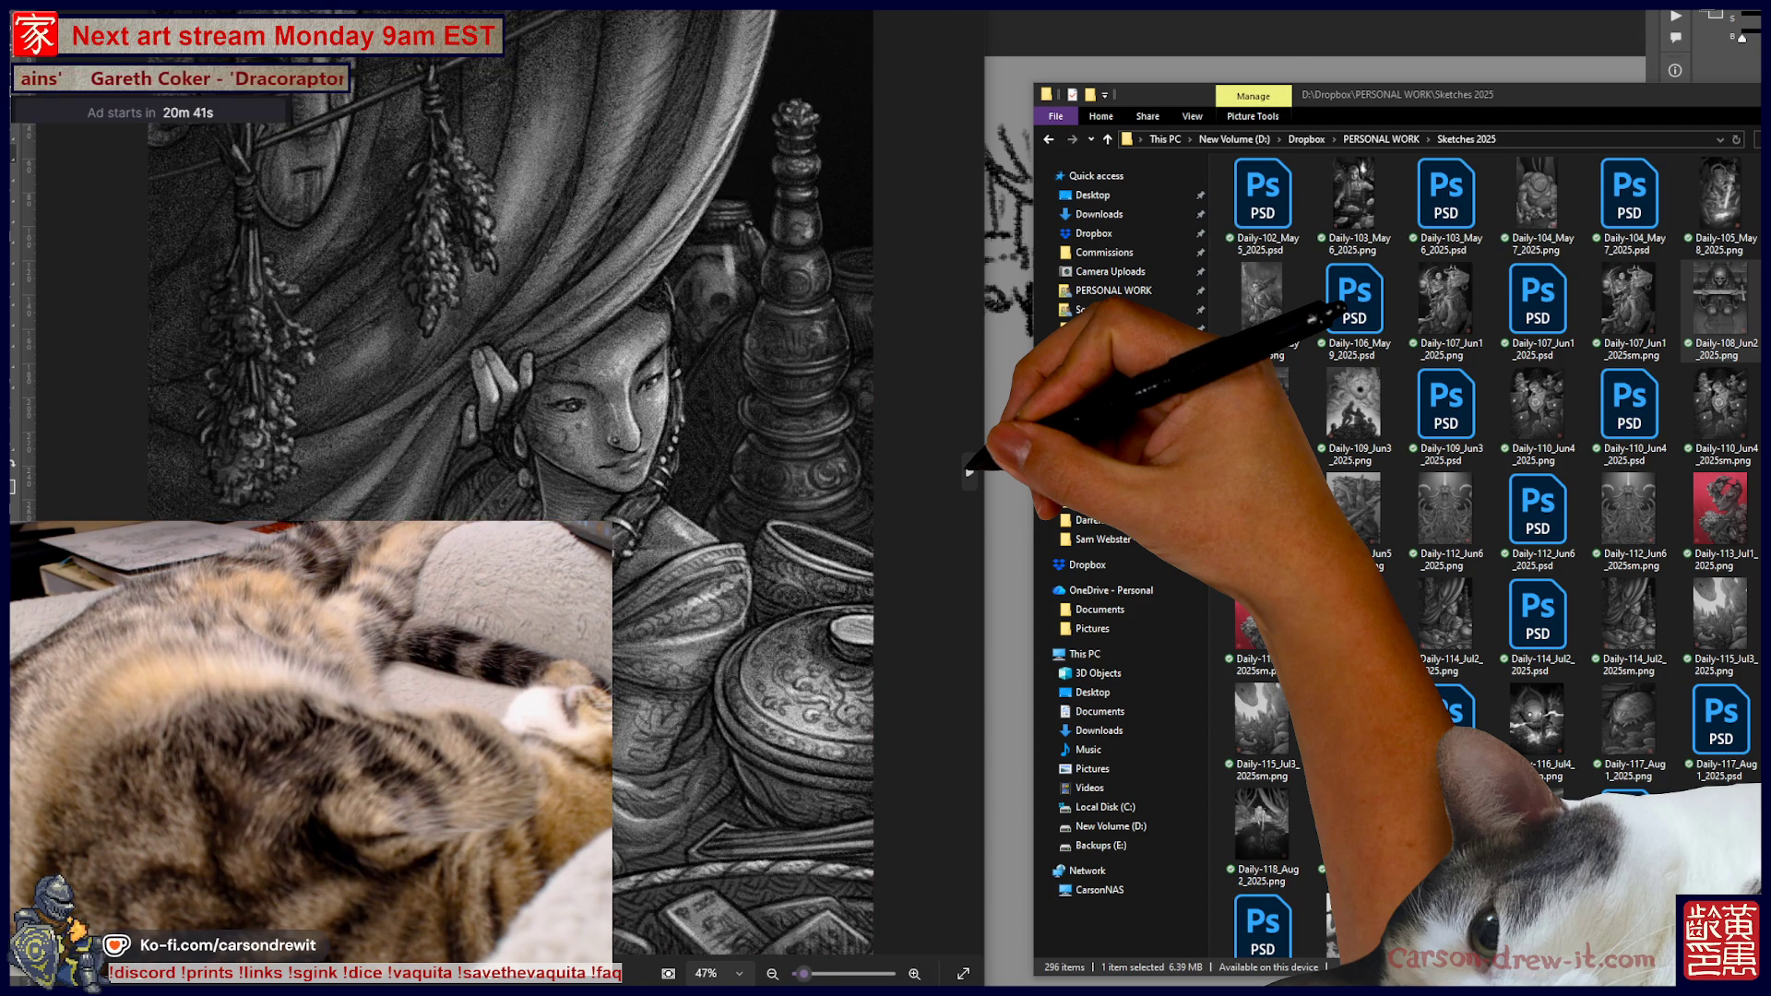
left_click(969, 471)
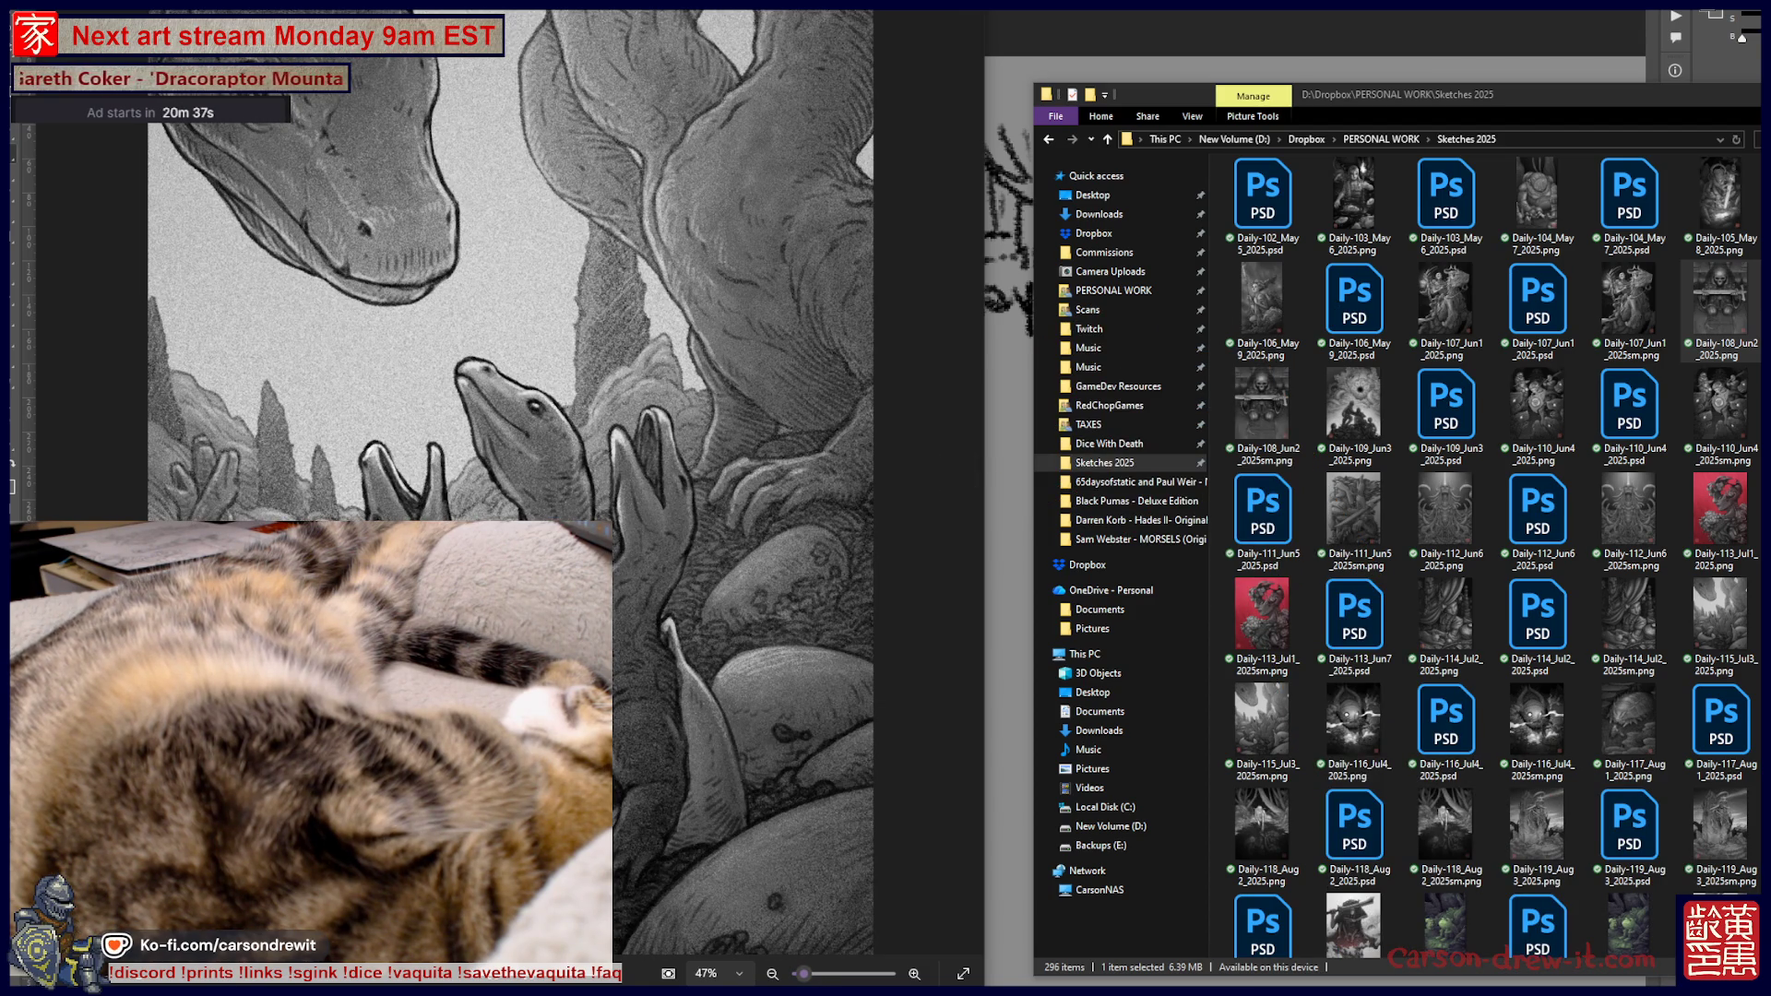
key("Right")
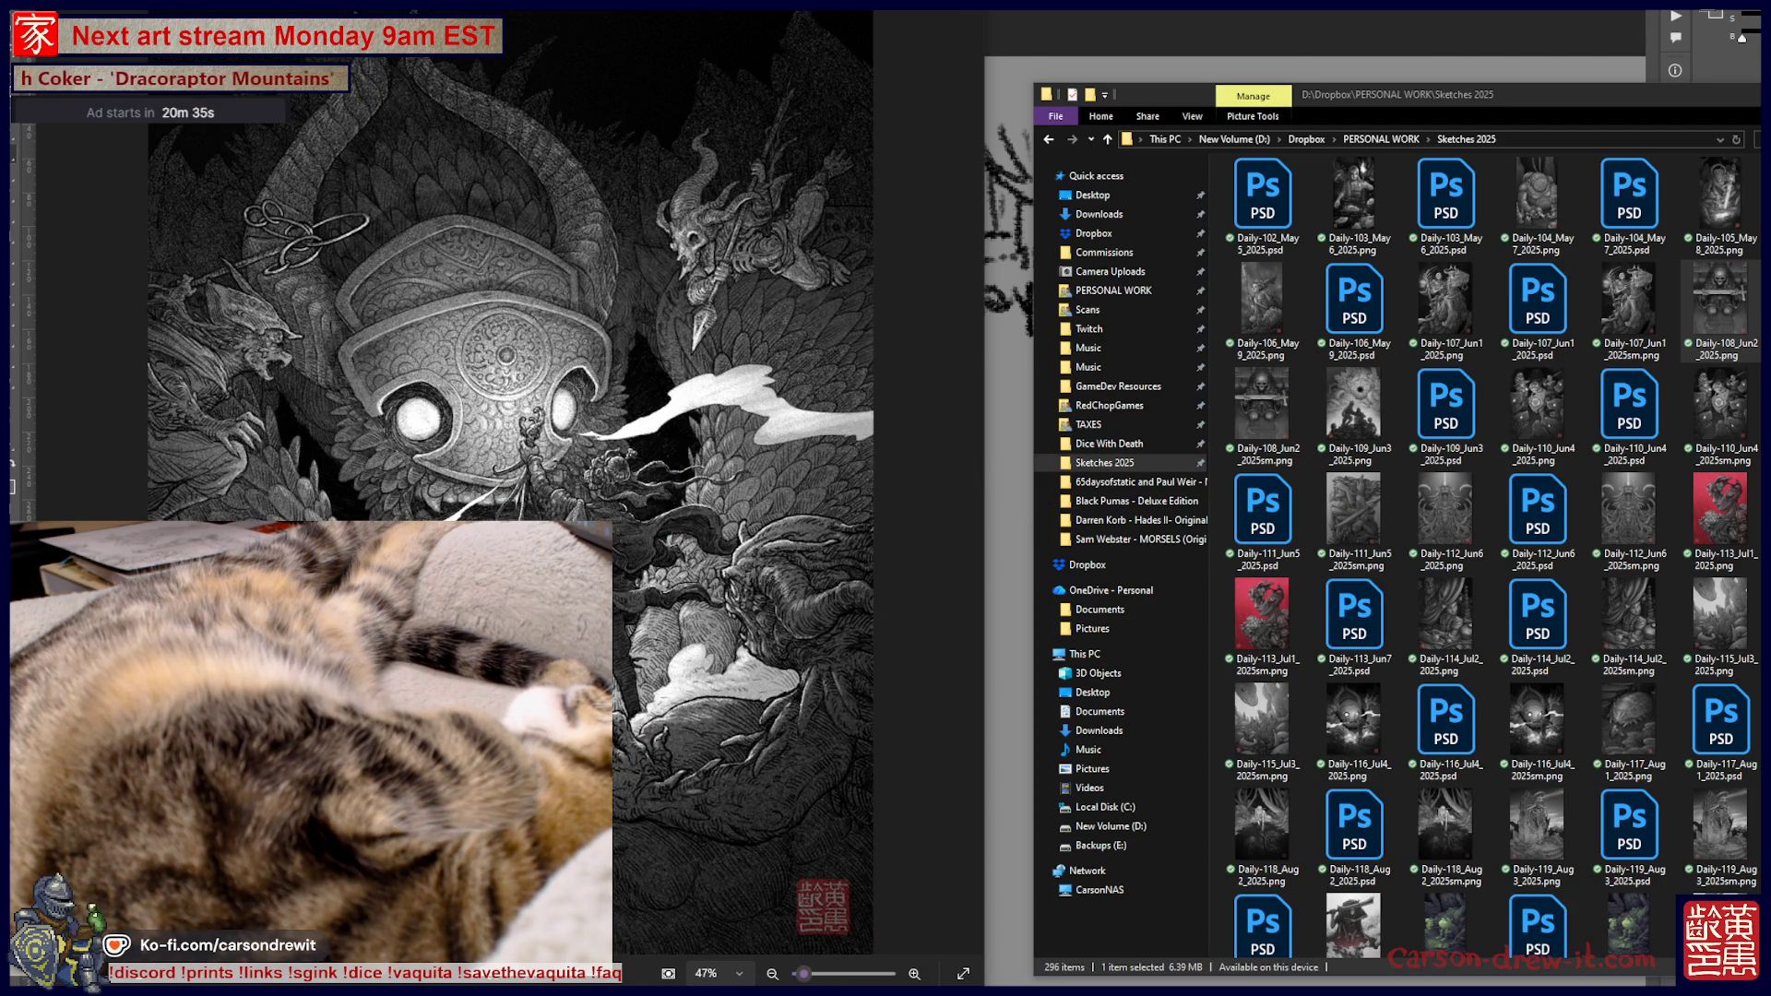
key("Right")
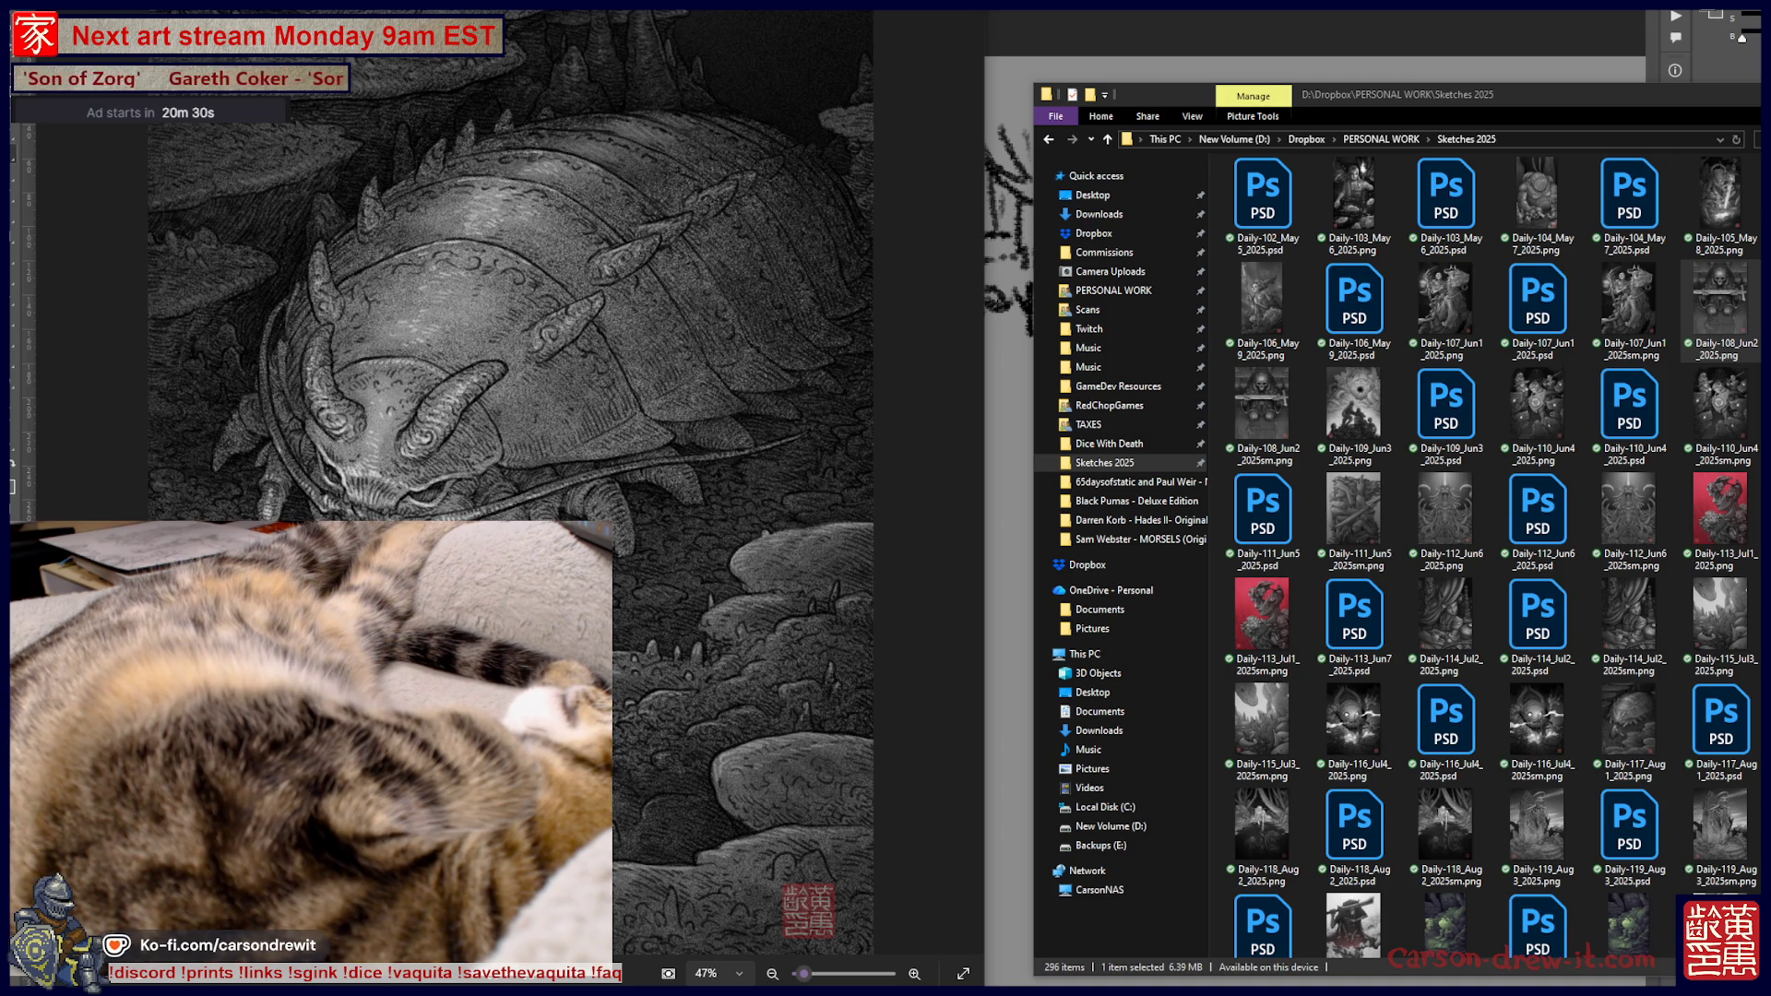
key("Right")
key("Right")
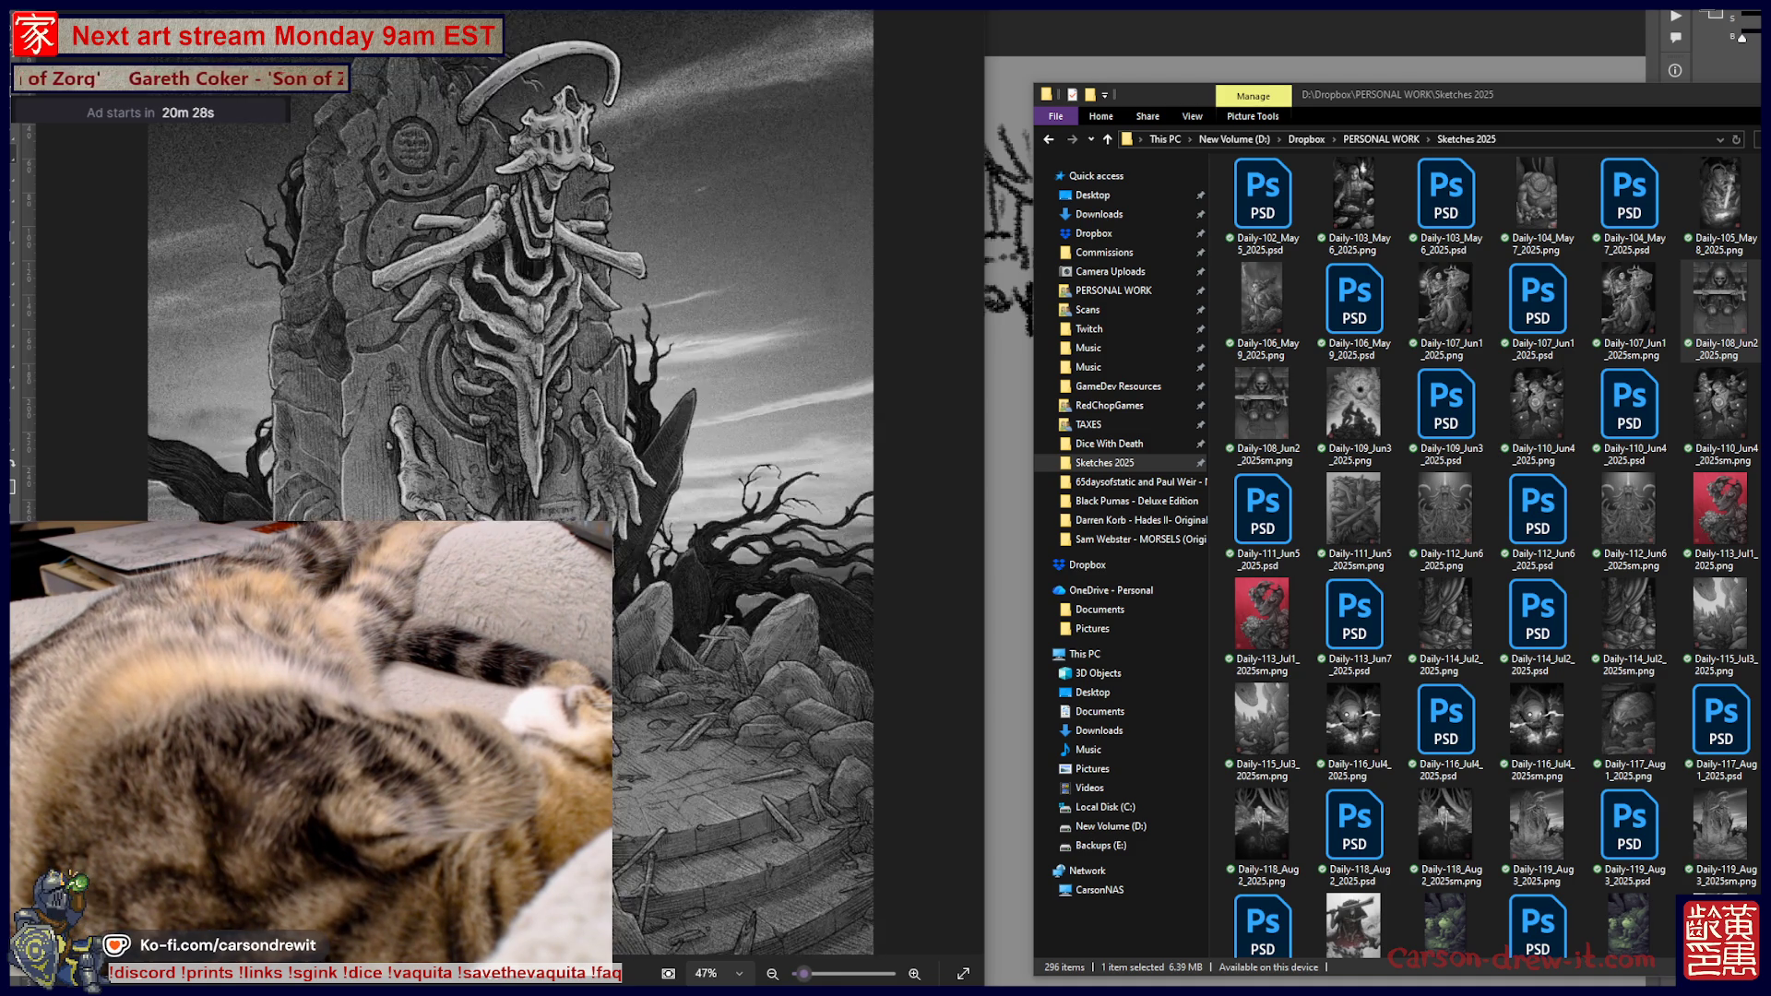
key("Right")
key("Right")
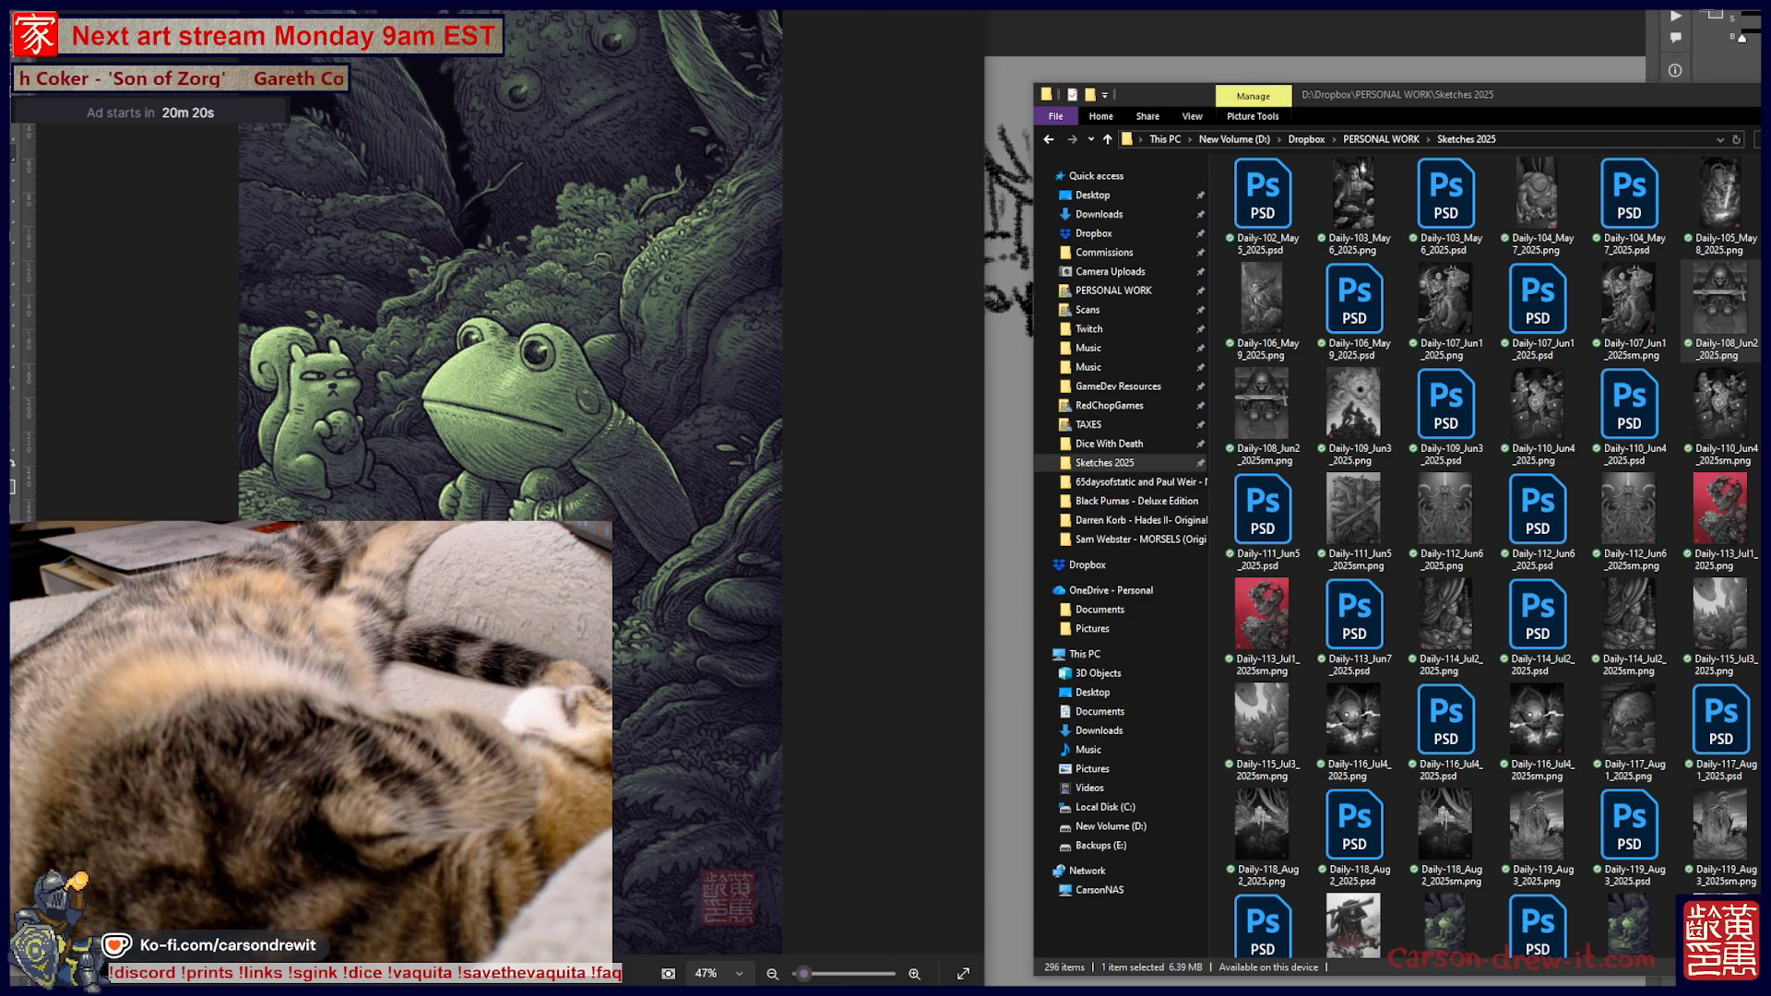
key("Right")
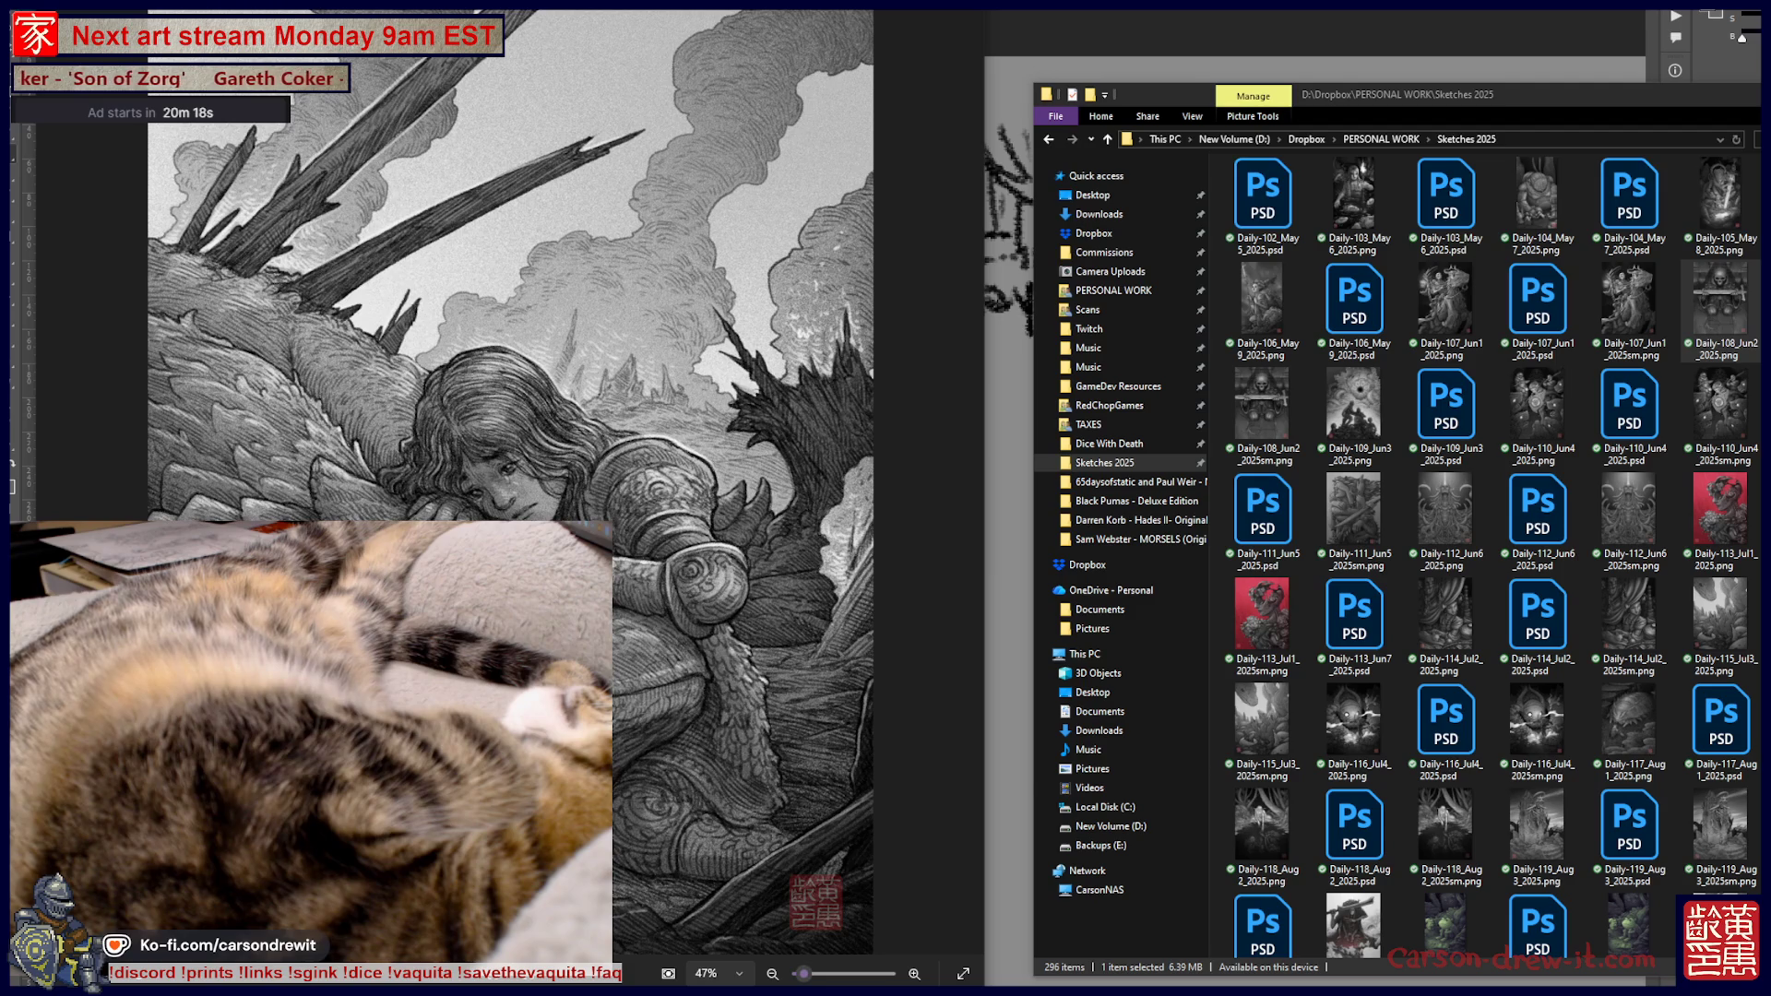
key("Right")
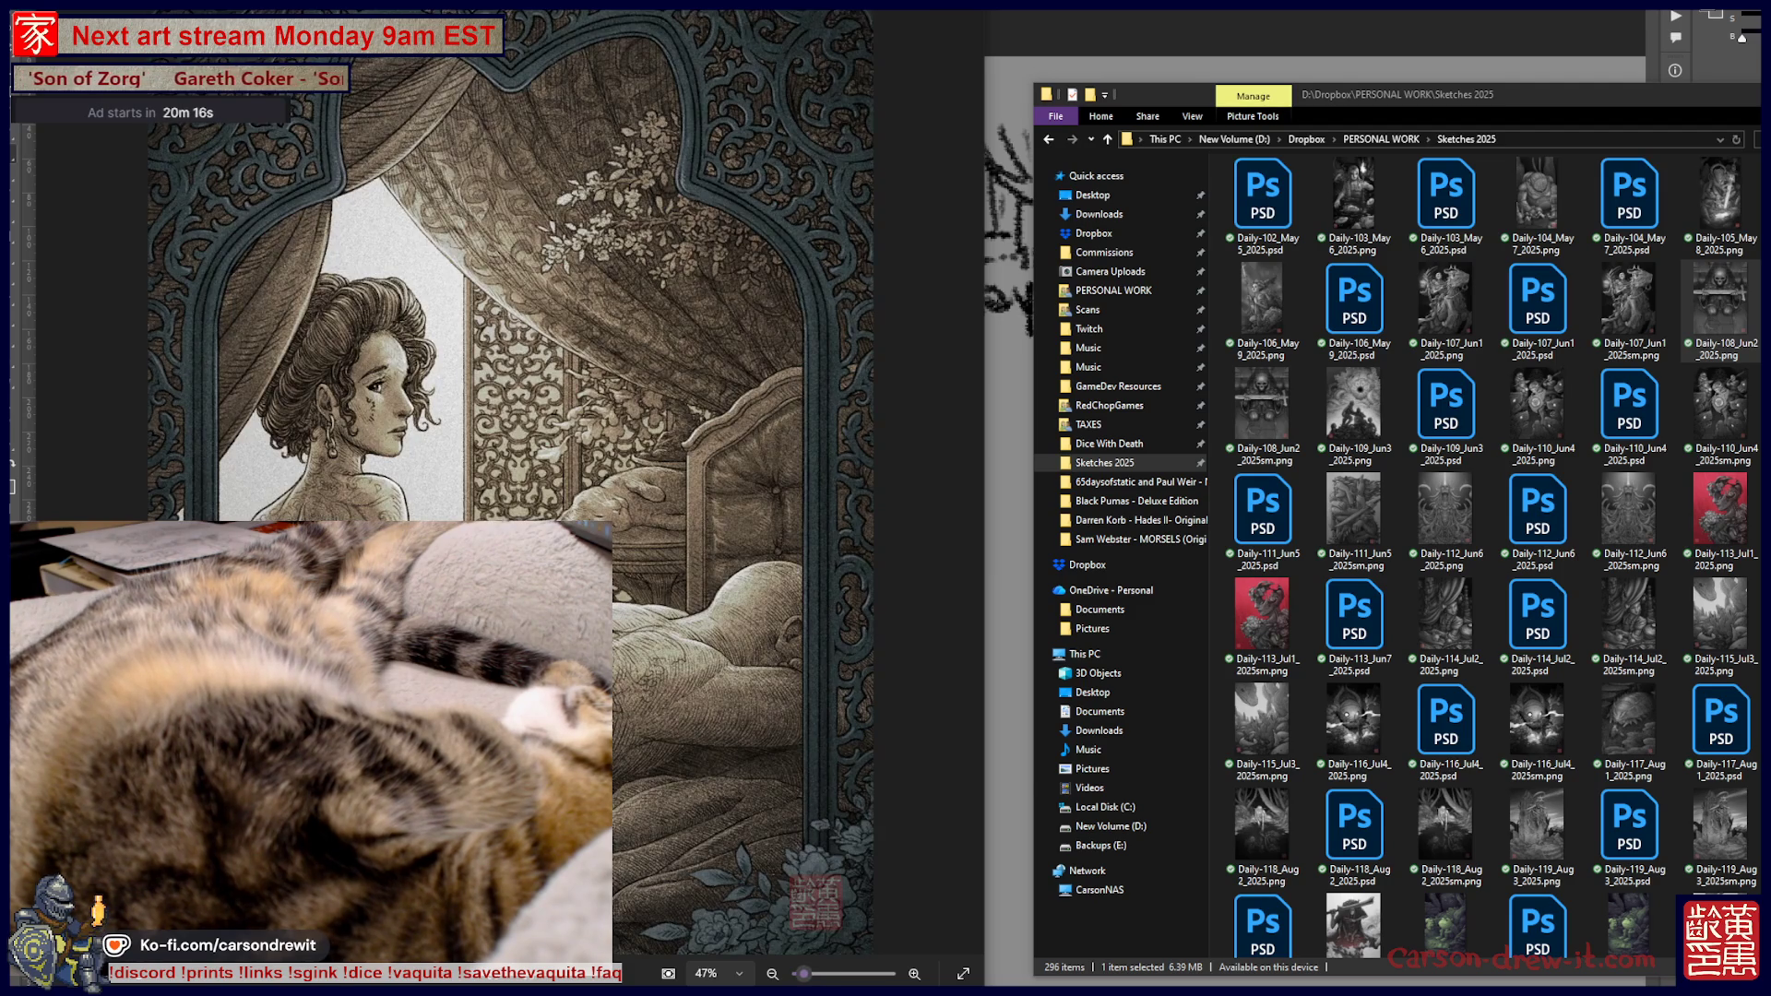
key("Right")
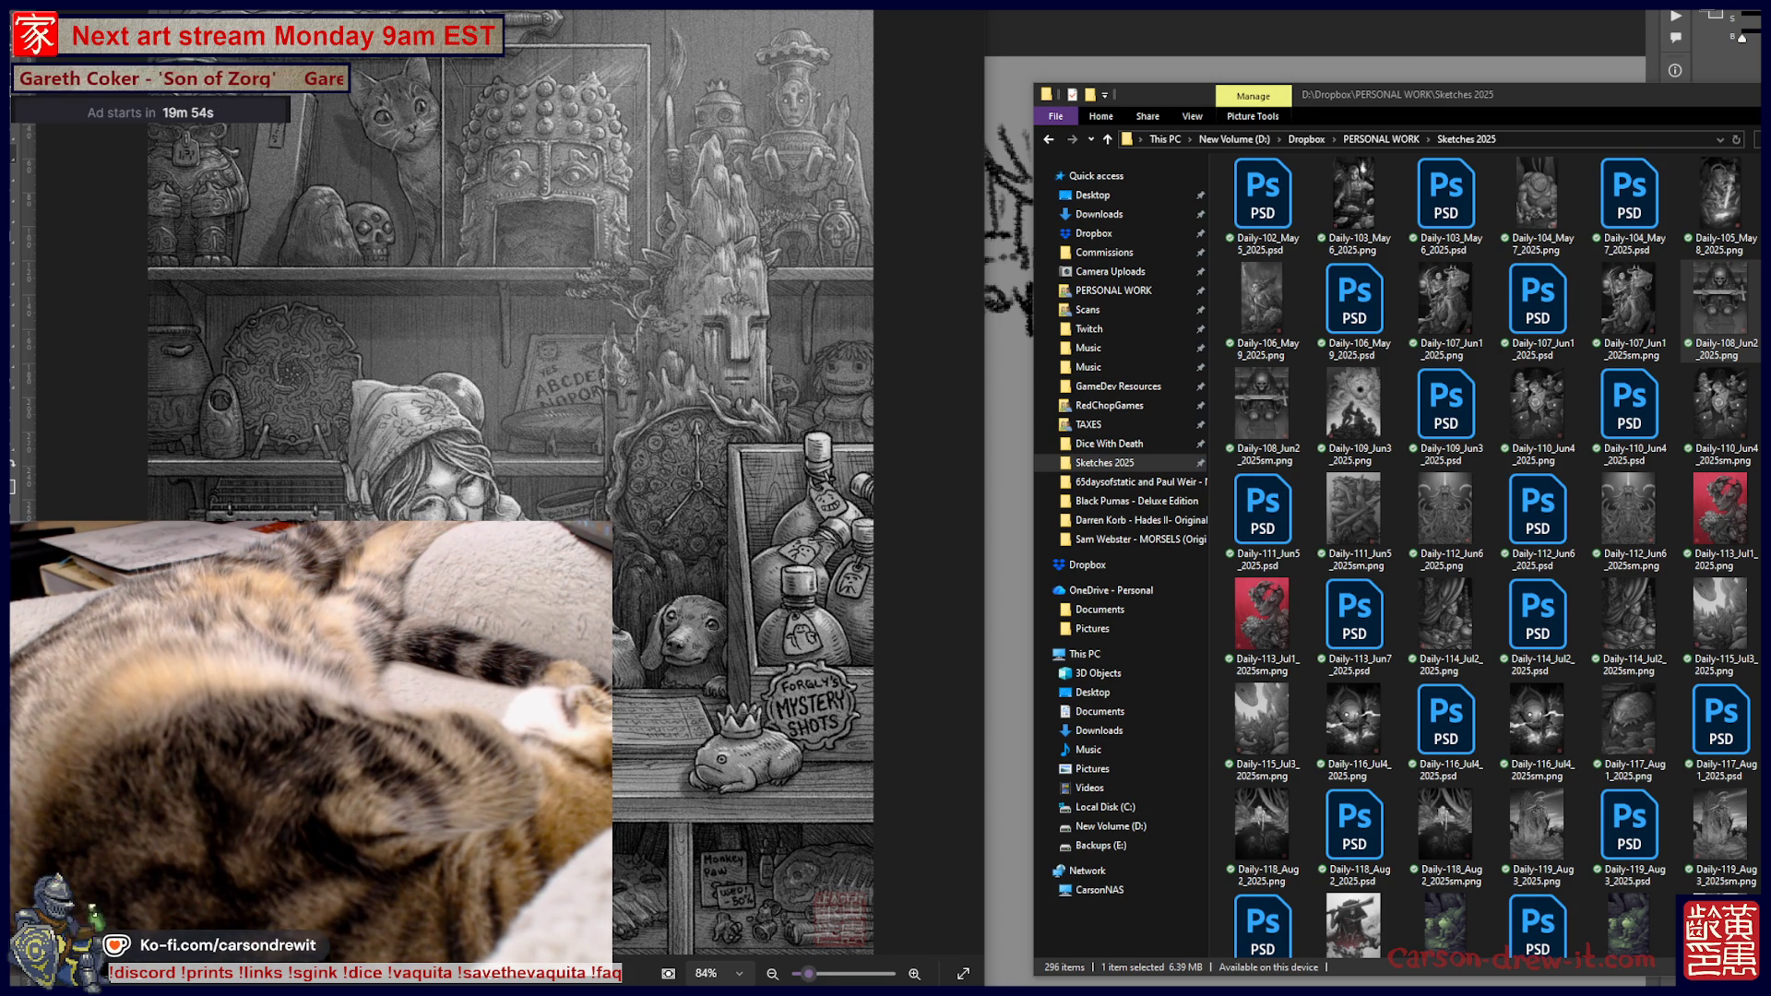
key("Right")
key("Right")
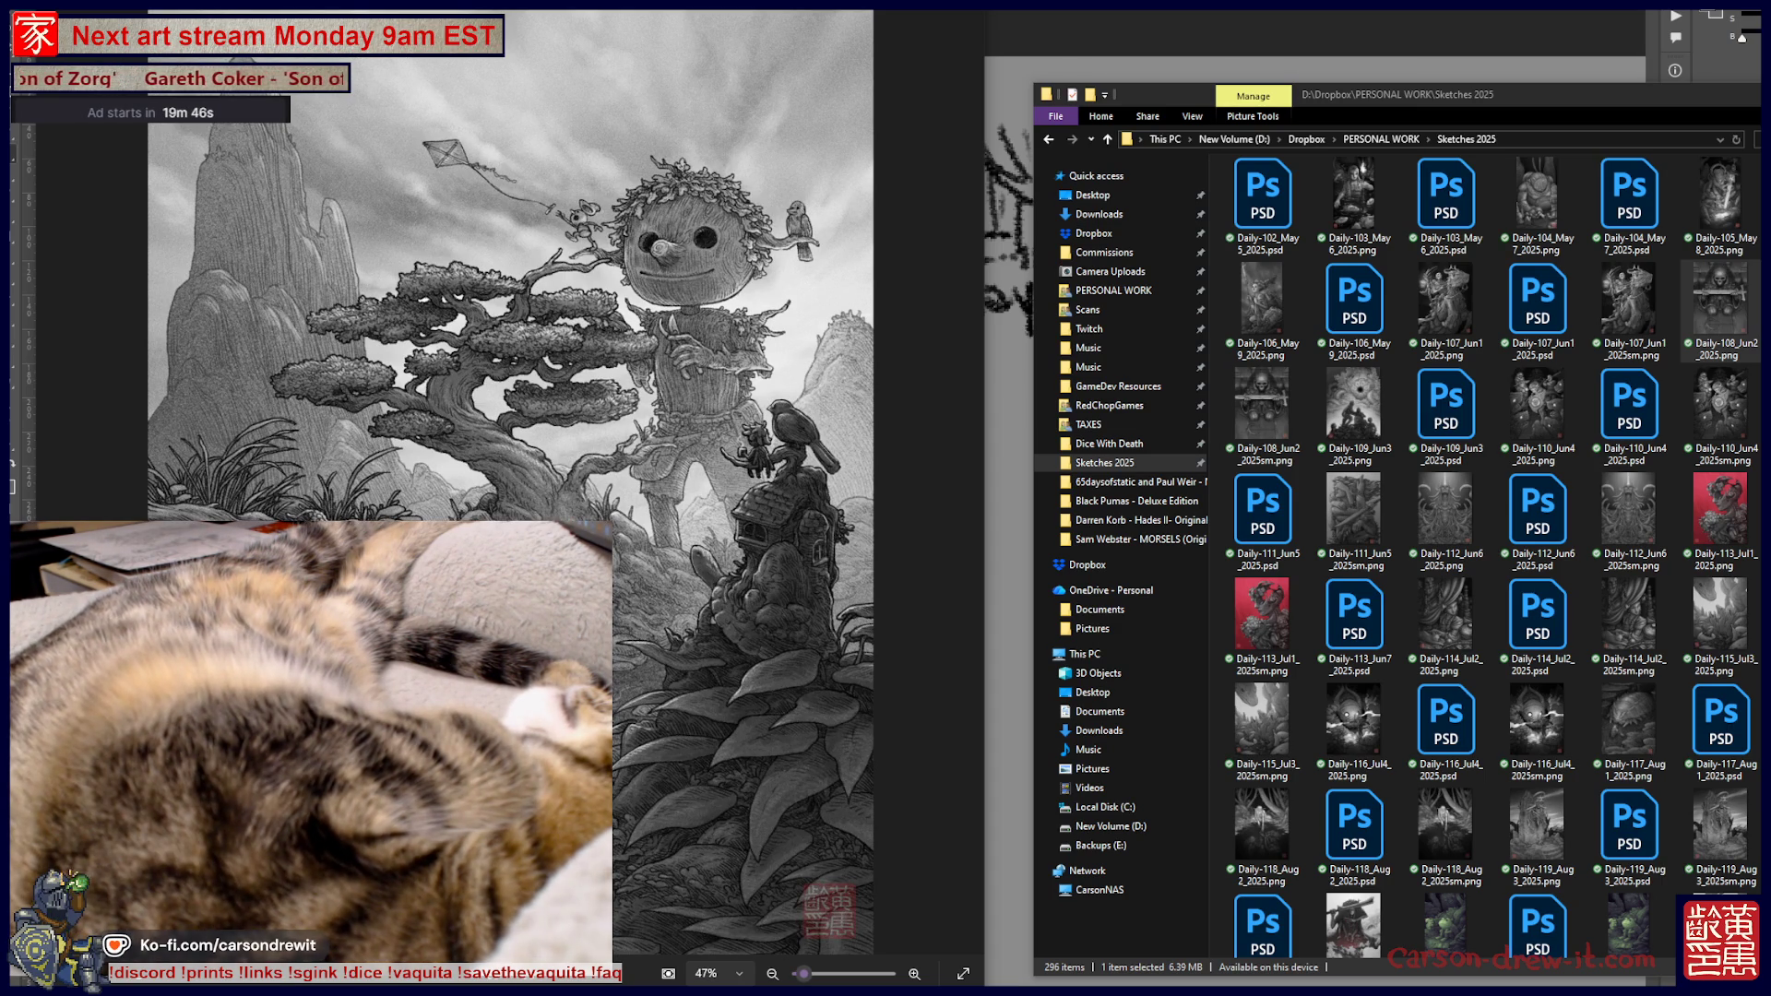
key("Right")
key("Right")
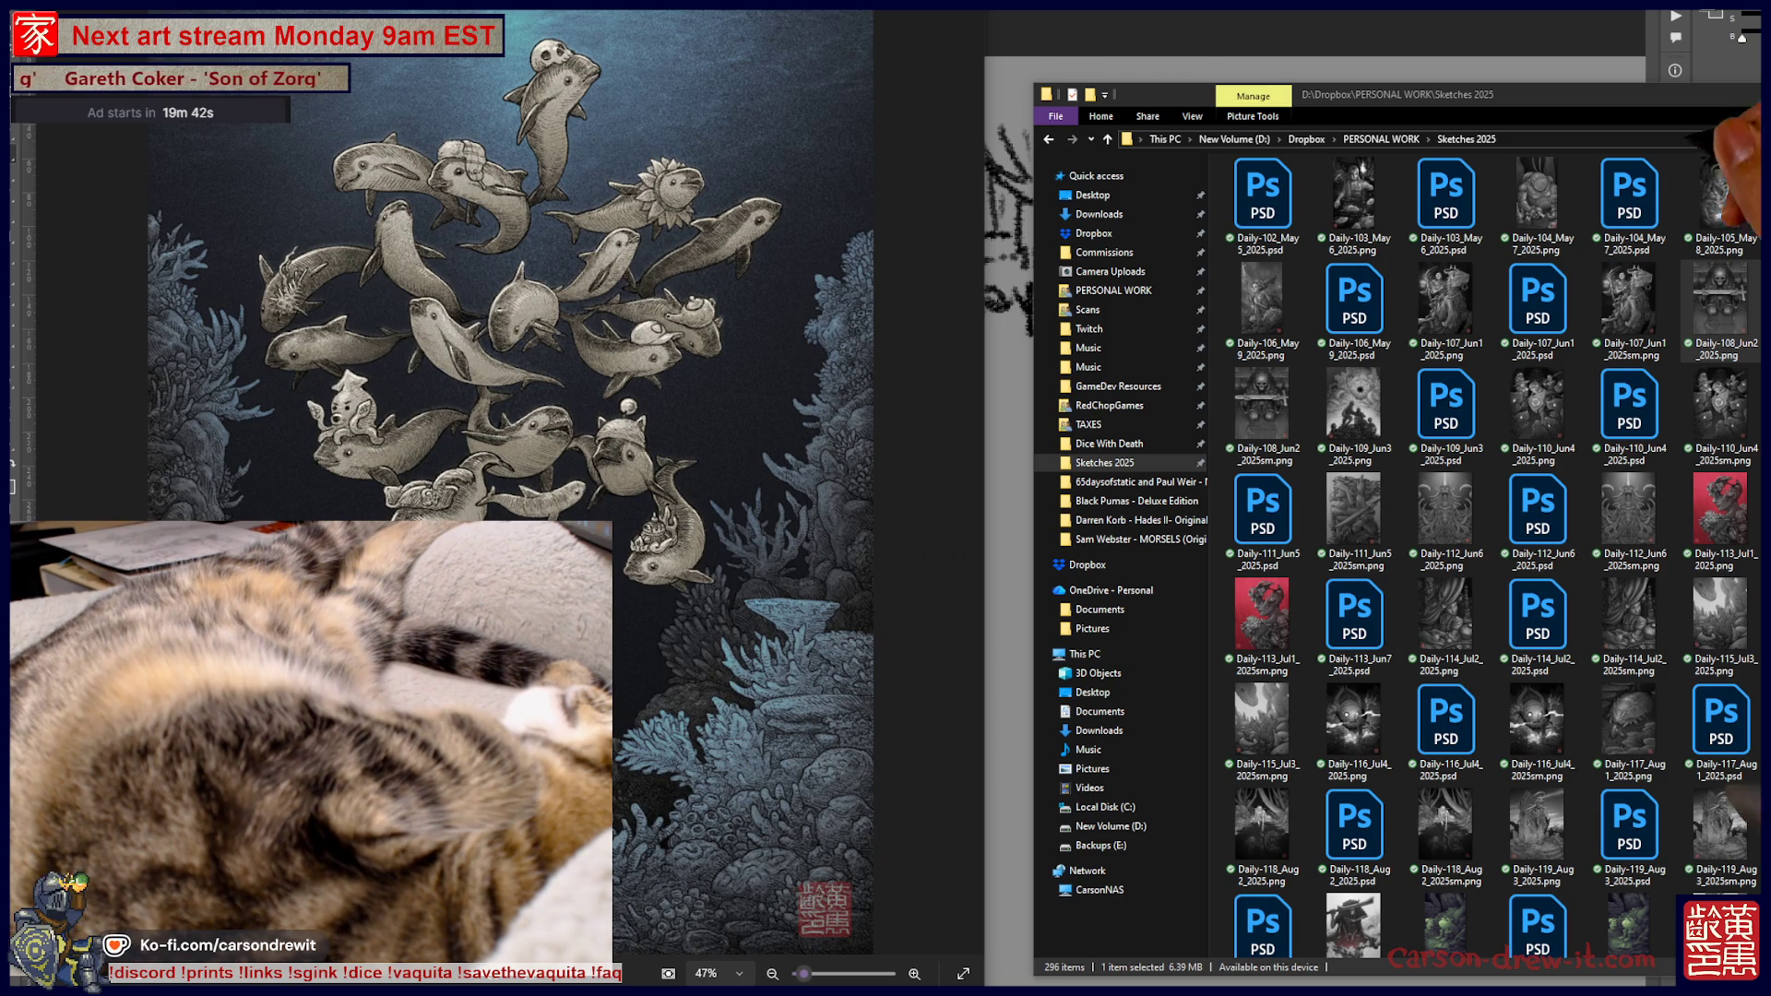
key("Escape")
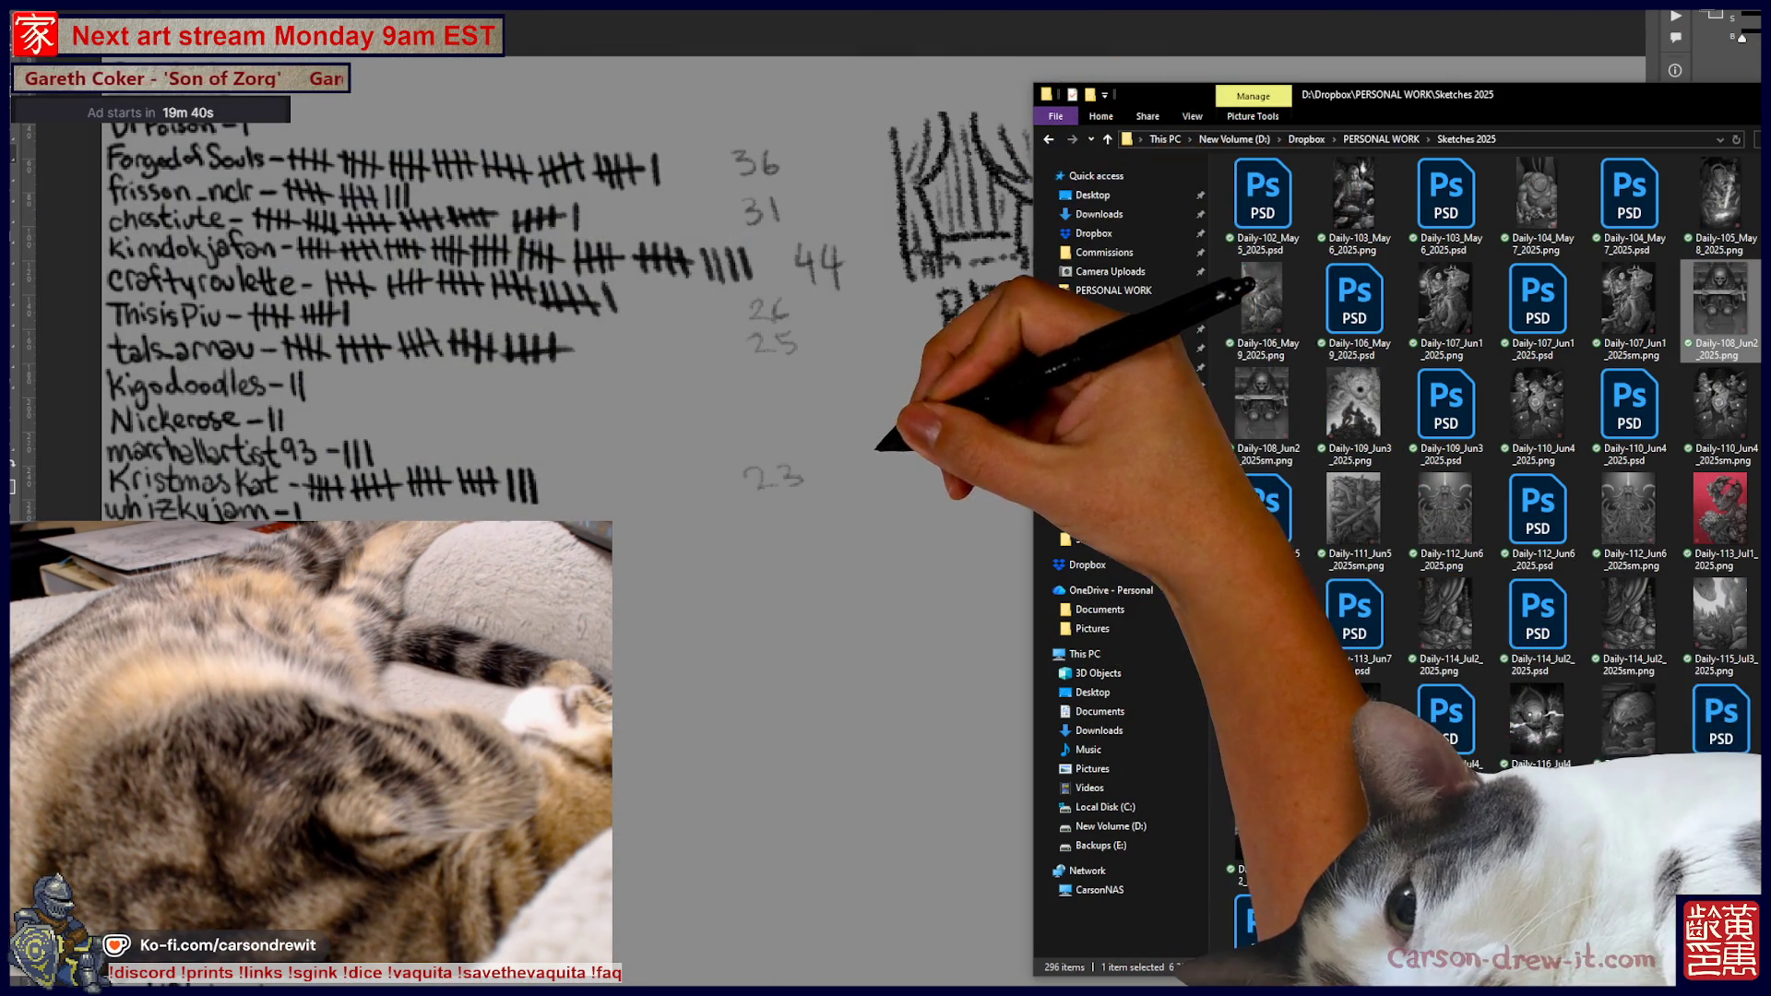
key("alt+Tab")
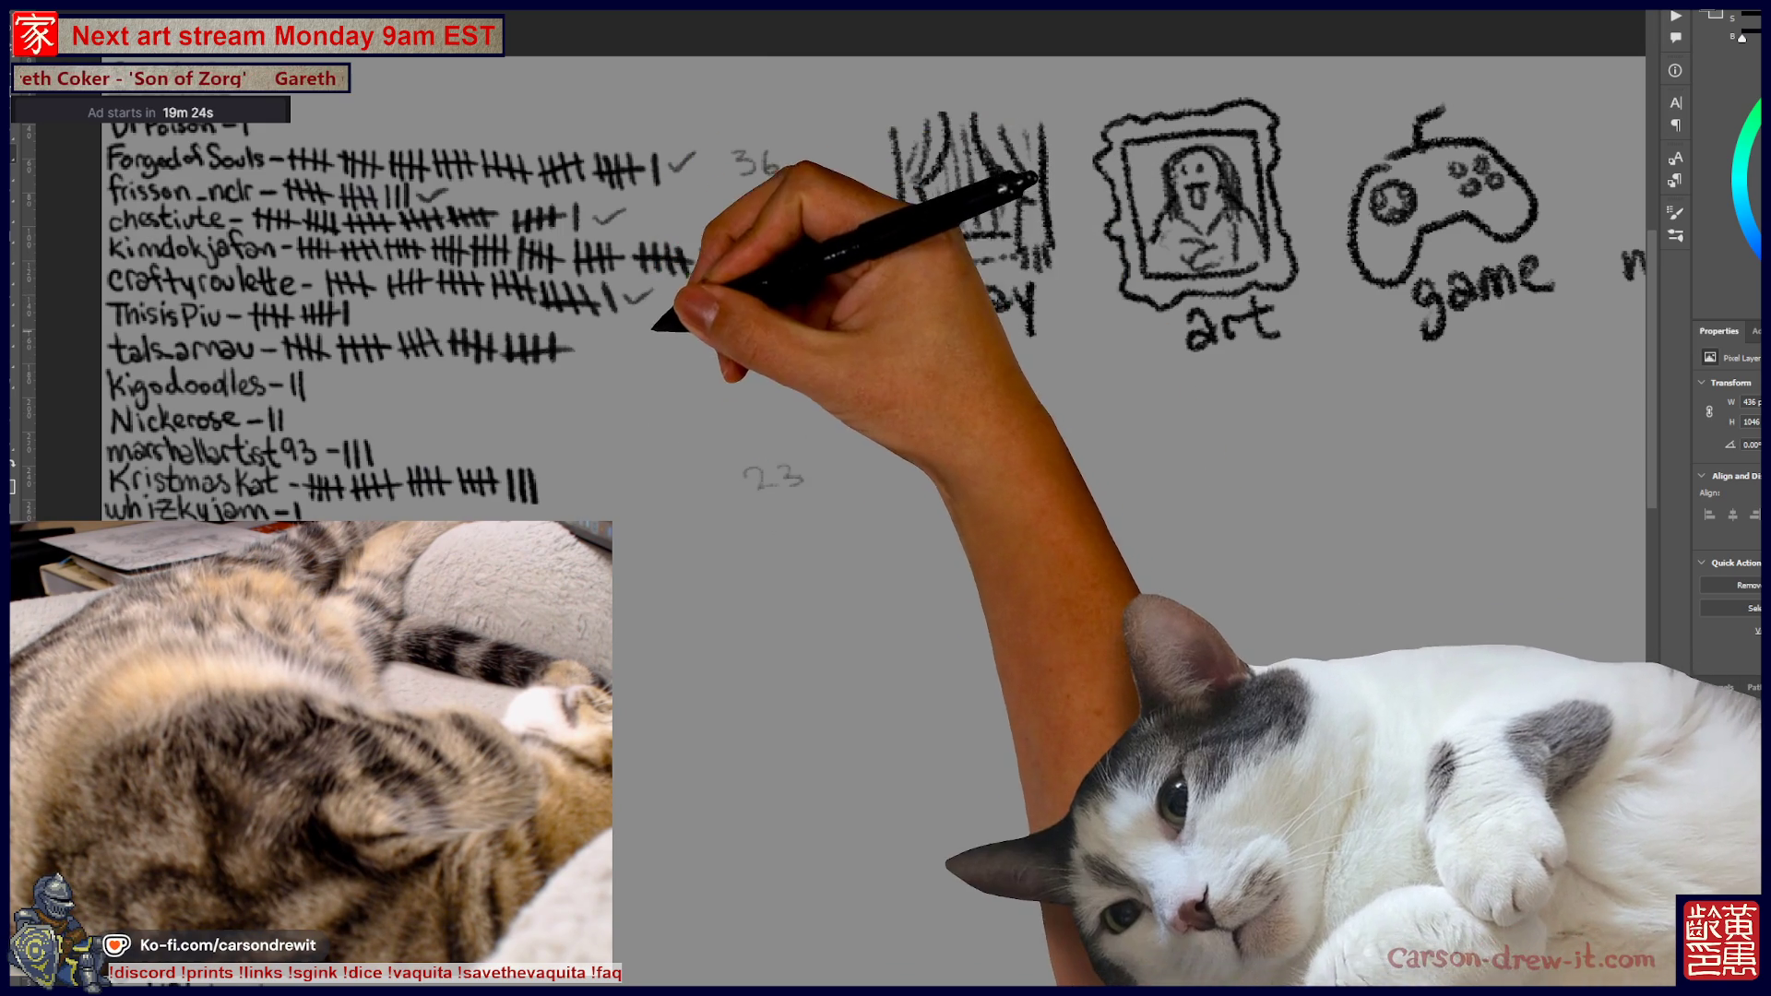
mouse_move(885, 499)
left_mouse_down()
mouse_move(1190, 231)
mouse_move(812, 411)
mouse_move(792, 730)
mouse_move(752, 733)
left_mouse_up()
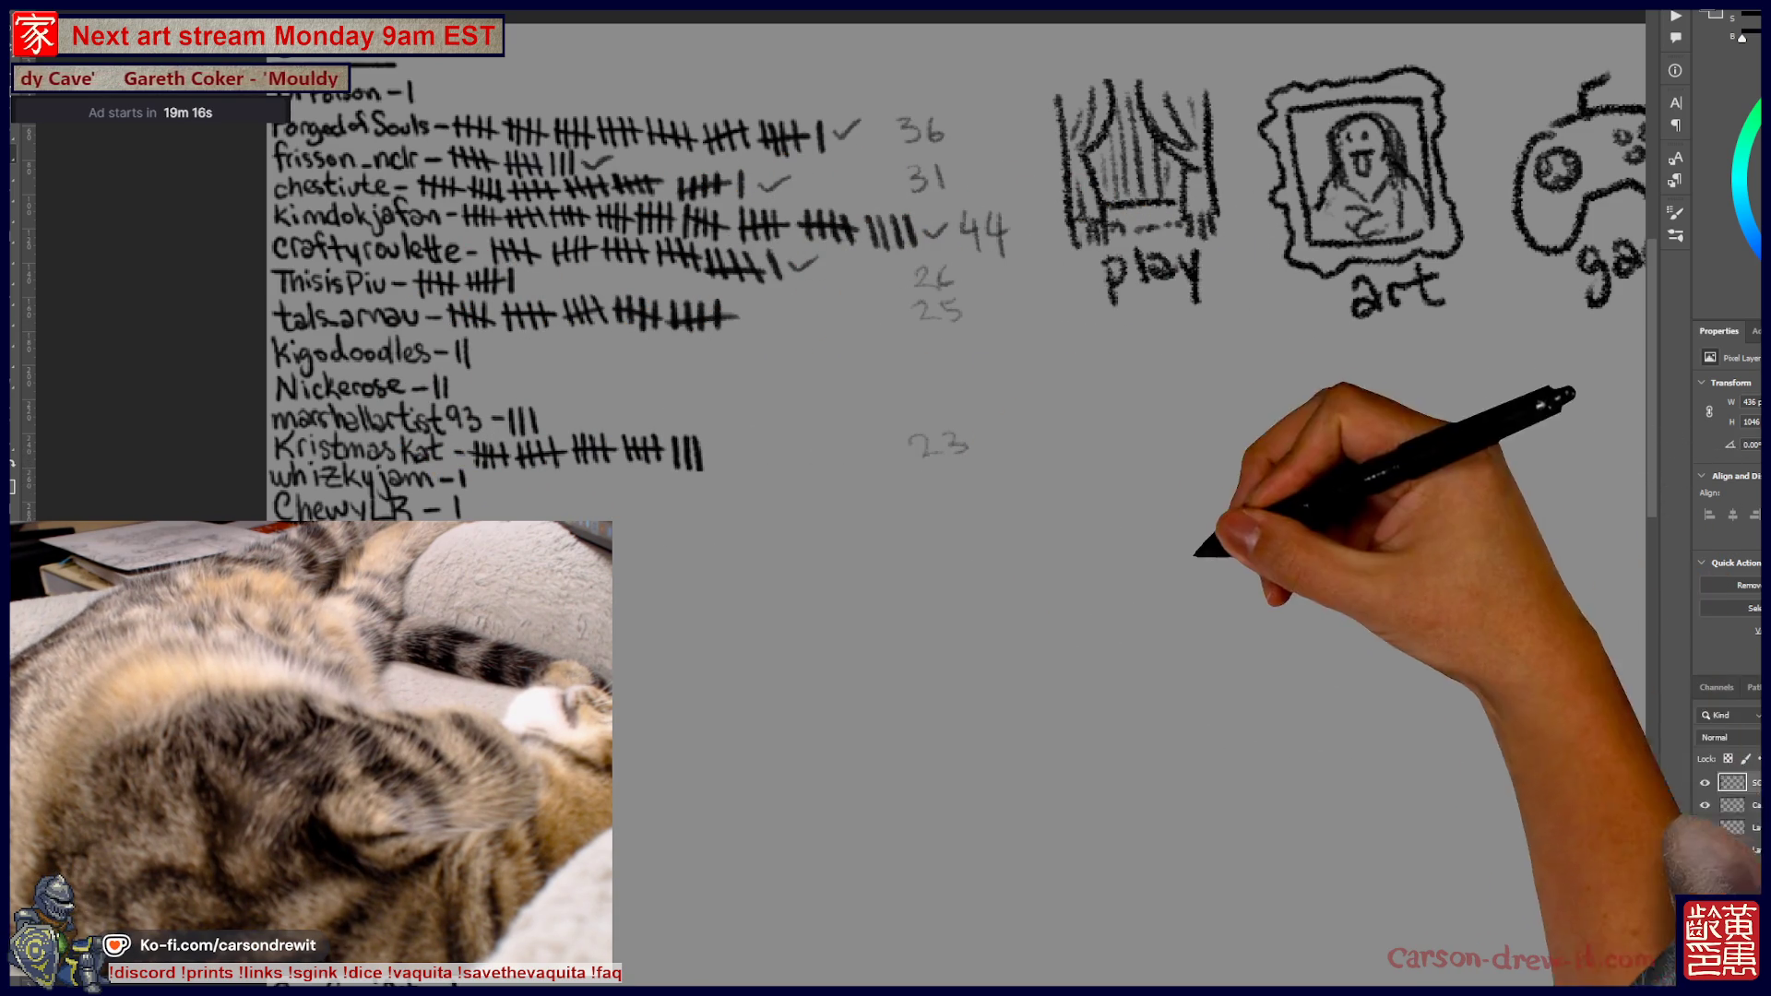
mouse_move(886, 499)
left_mouse_down()
mouse_move(808, 494)
mouse_move(812, 514)
left_mouse_up()
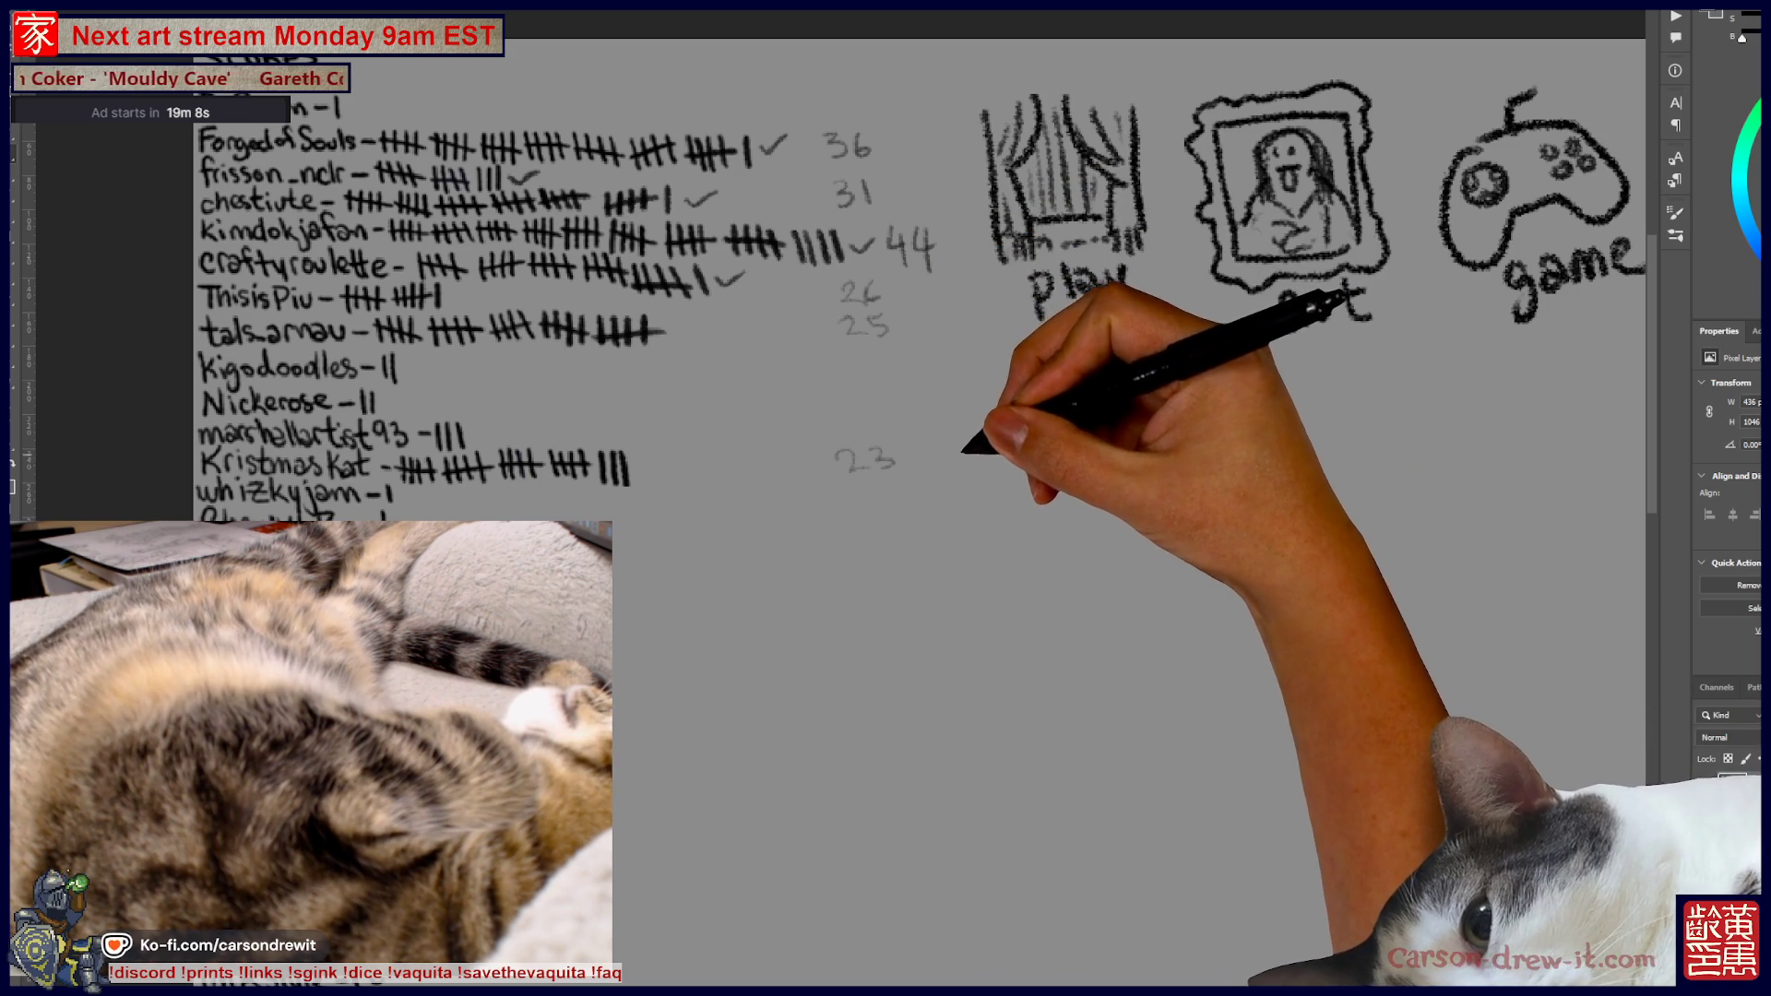
left_click_drag(969, 459, 1084, 542)
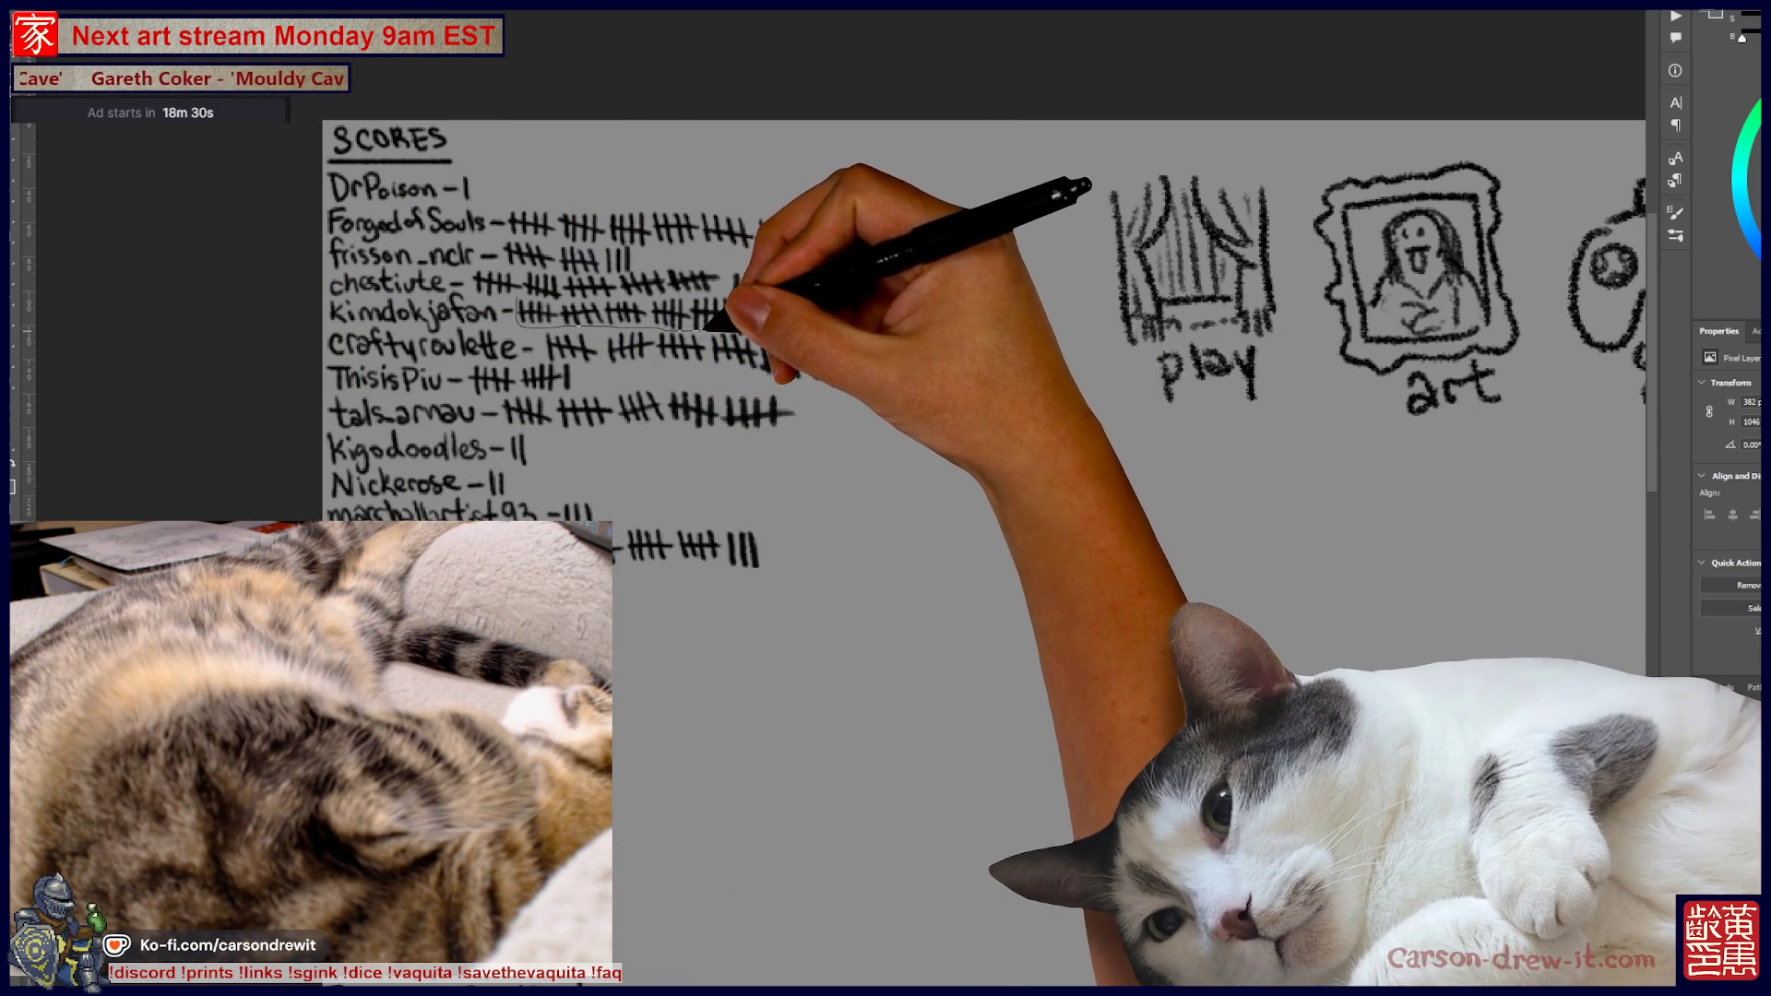
mouse_move(744, 330)
left_mouse_down()
mouse_move(794, 314)
mouse_move(890, 330)
mouse_move(1004, 318)
left_mouse_up()
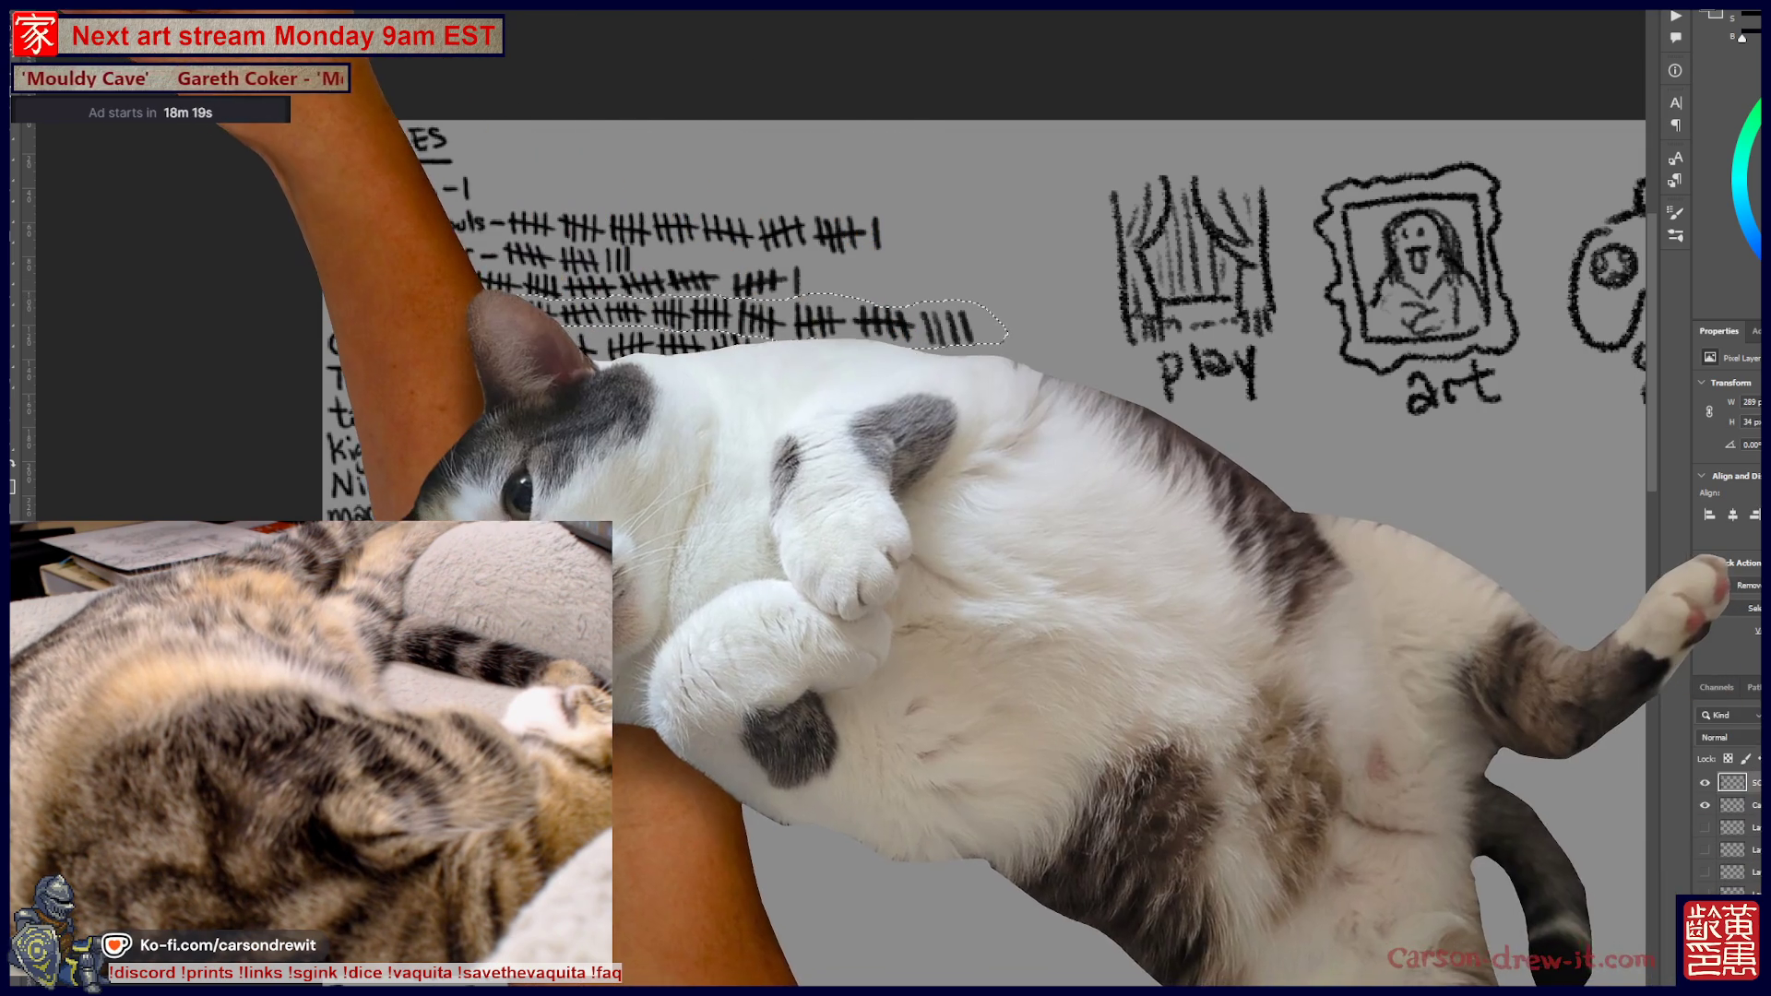
mouse_move(517, 297)
left_mouse_down()
mouse_move(729, 329)
mouse_move(1011, 414)
mouse_move(1038, 394)
mouse_move(1036, 412)
left_mouse_up()
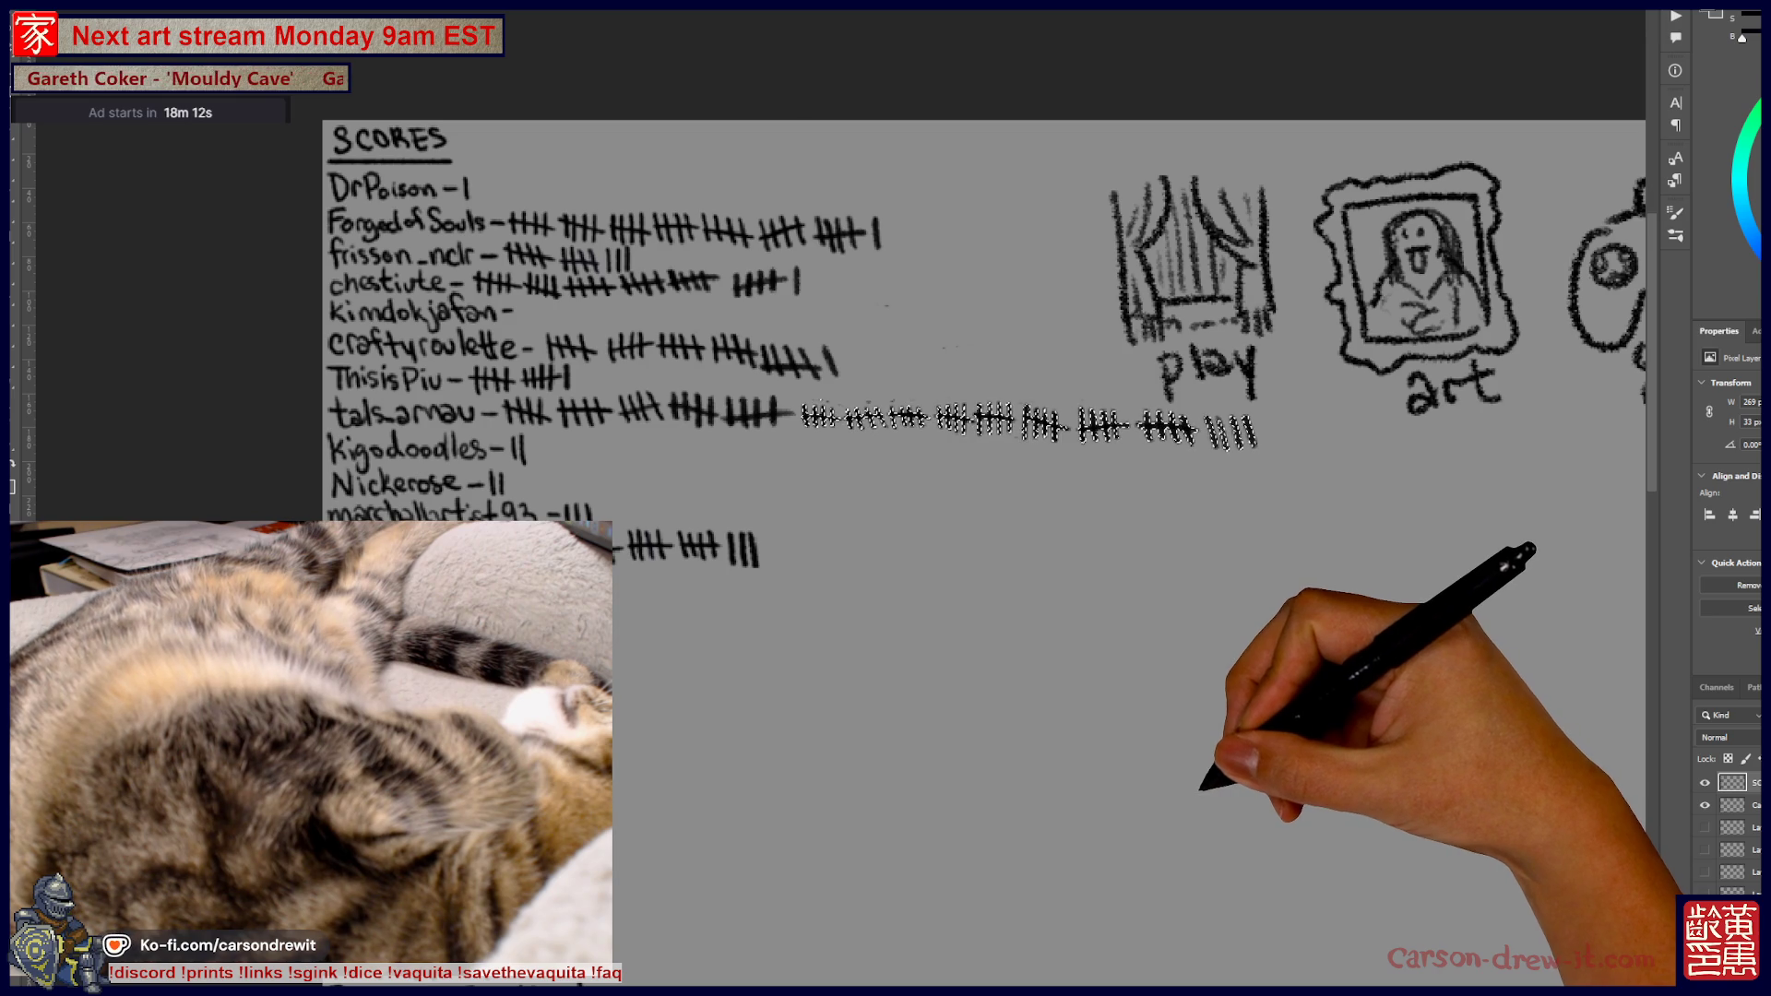
key("ctrl")
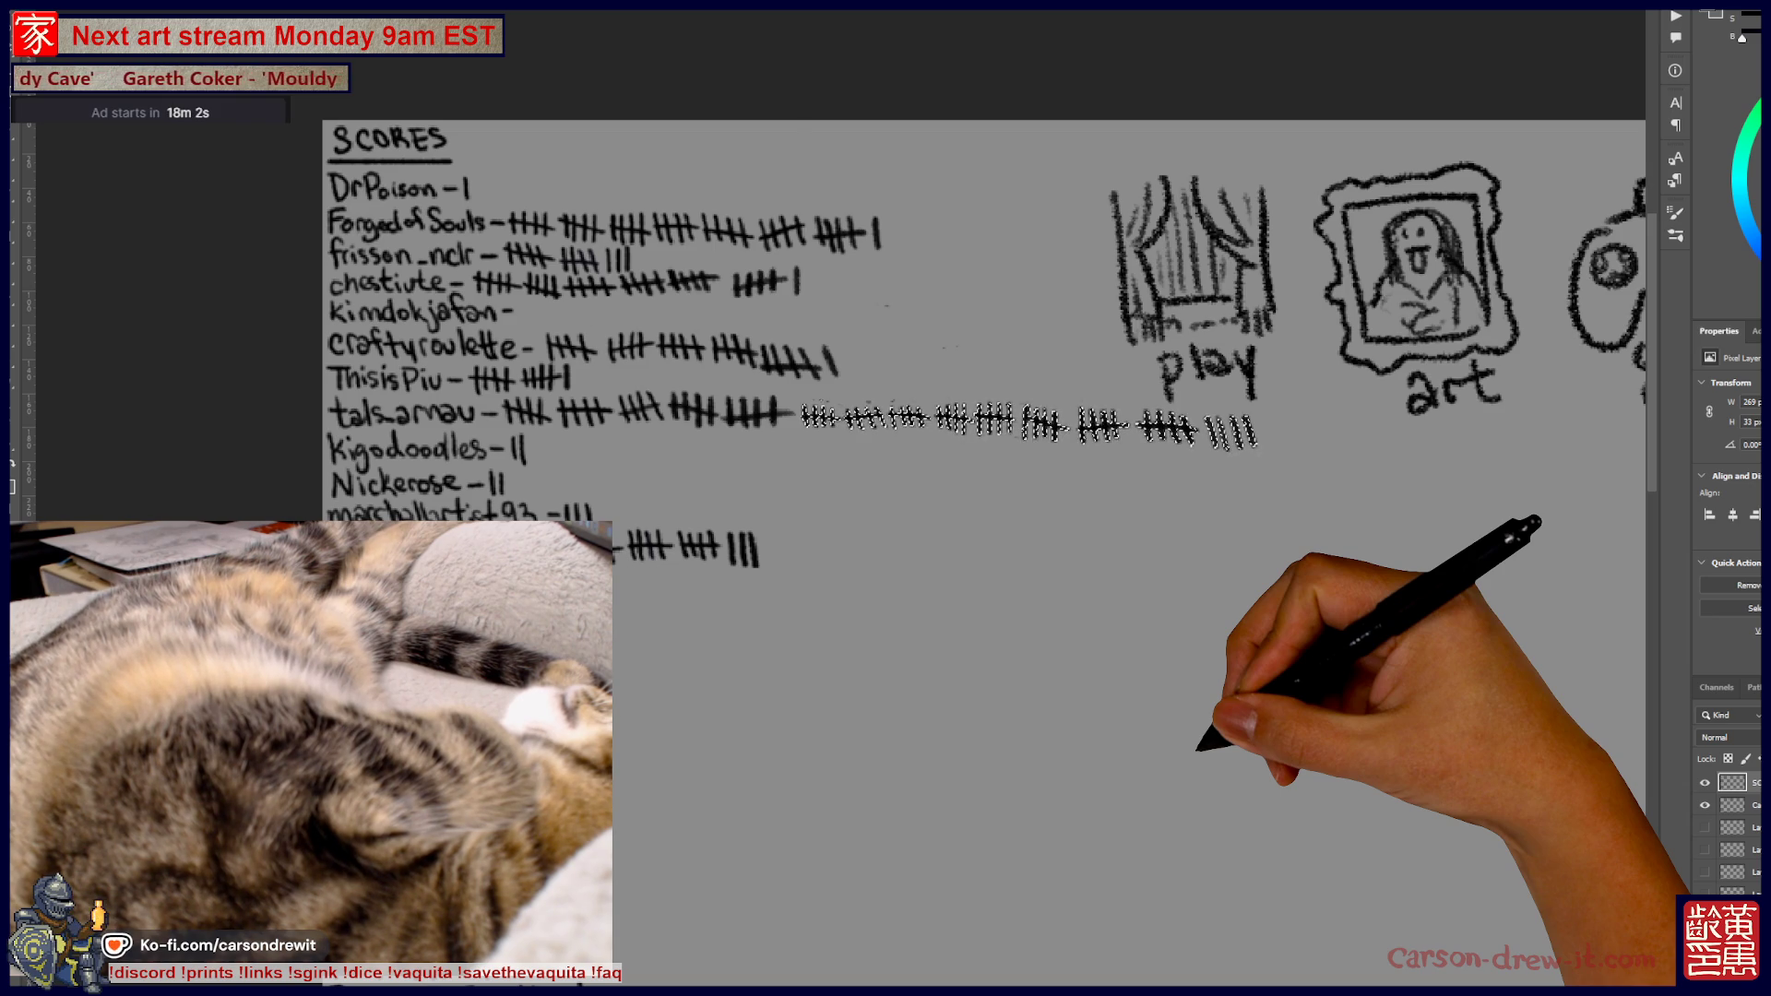
key("ctrl+d")
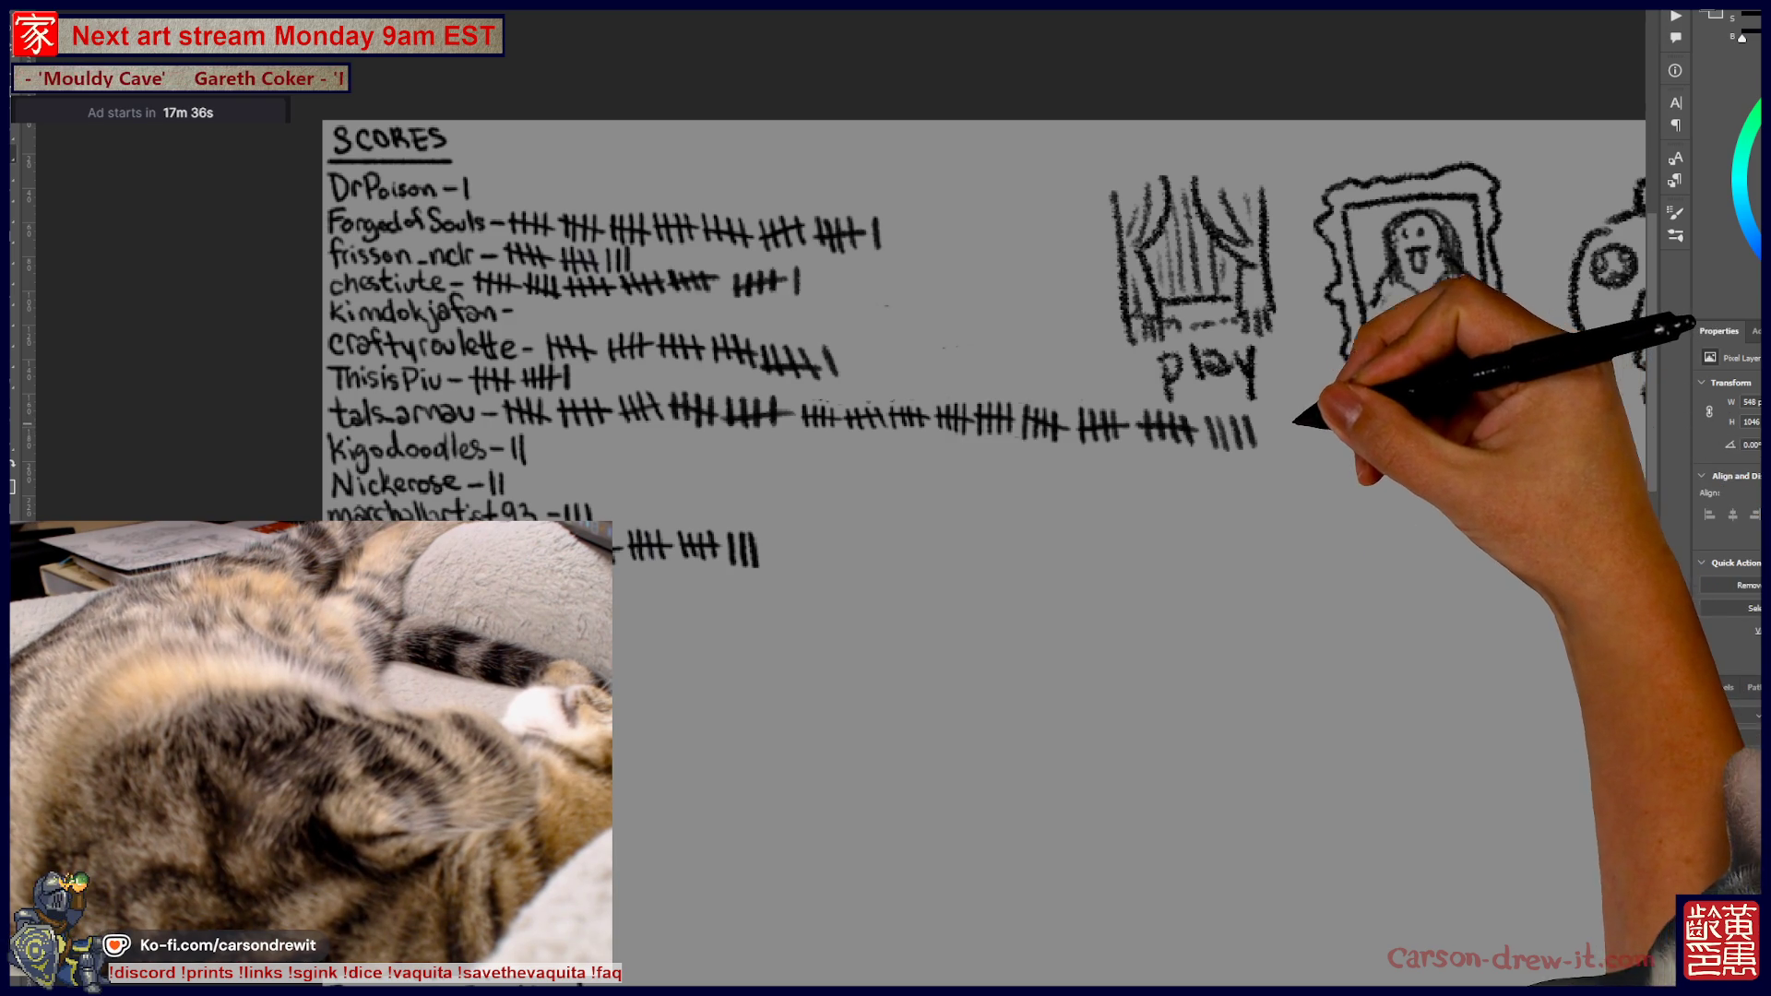
mouse_move(1308, 414)
left_mouse_down()
mouse_move(1299, 435)
mouse_move(1326, 450)
mouse_move(1312, 491)
left_mouse_up()
left_click(1292, 477)
left_click(1307, 475)
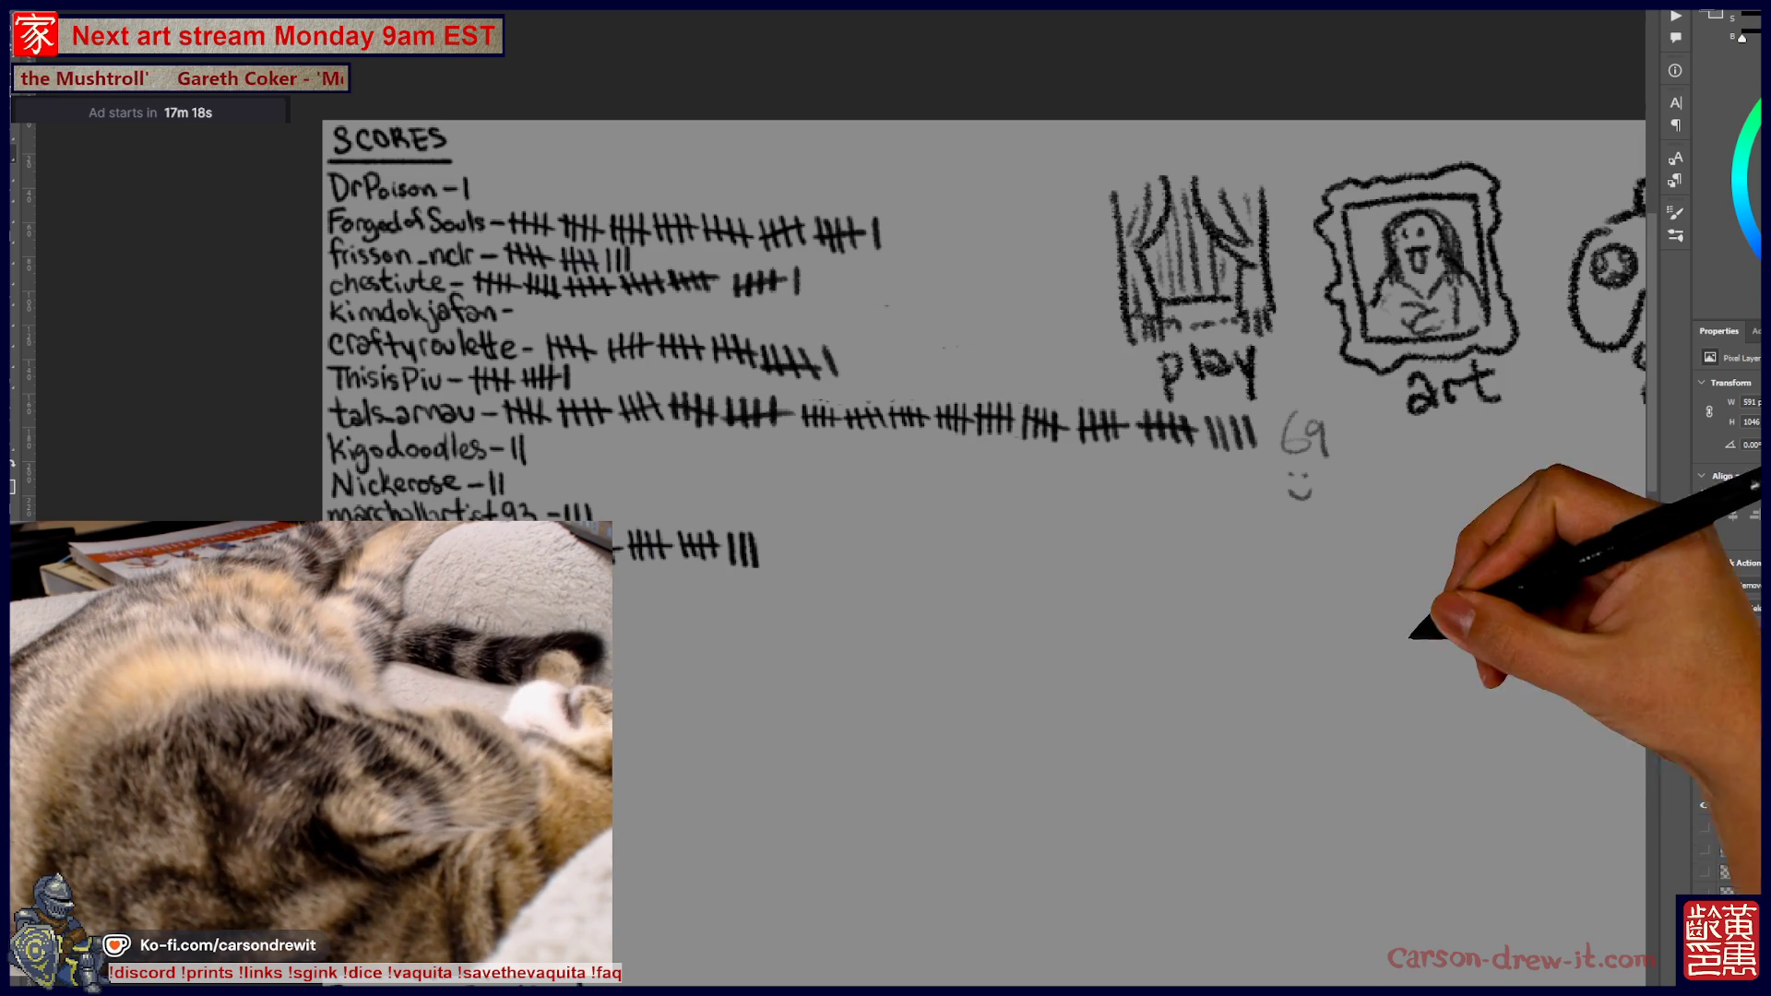
scroll(984, 309, "down", 1)
scroll(983, 309, "down", 1)
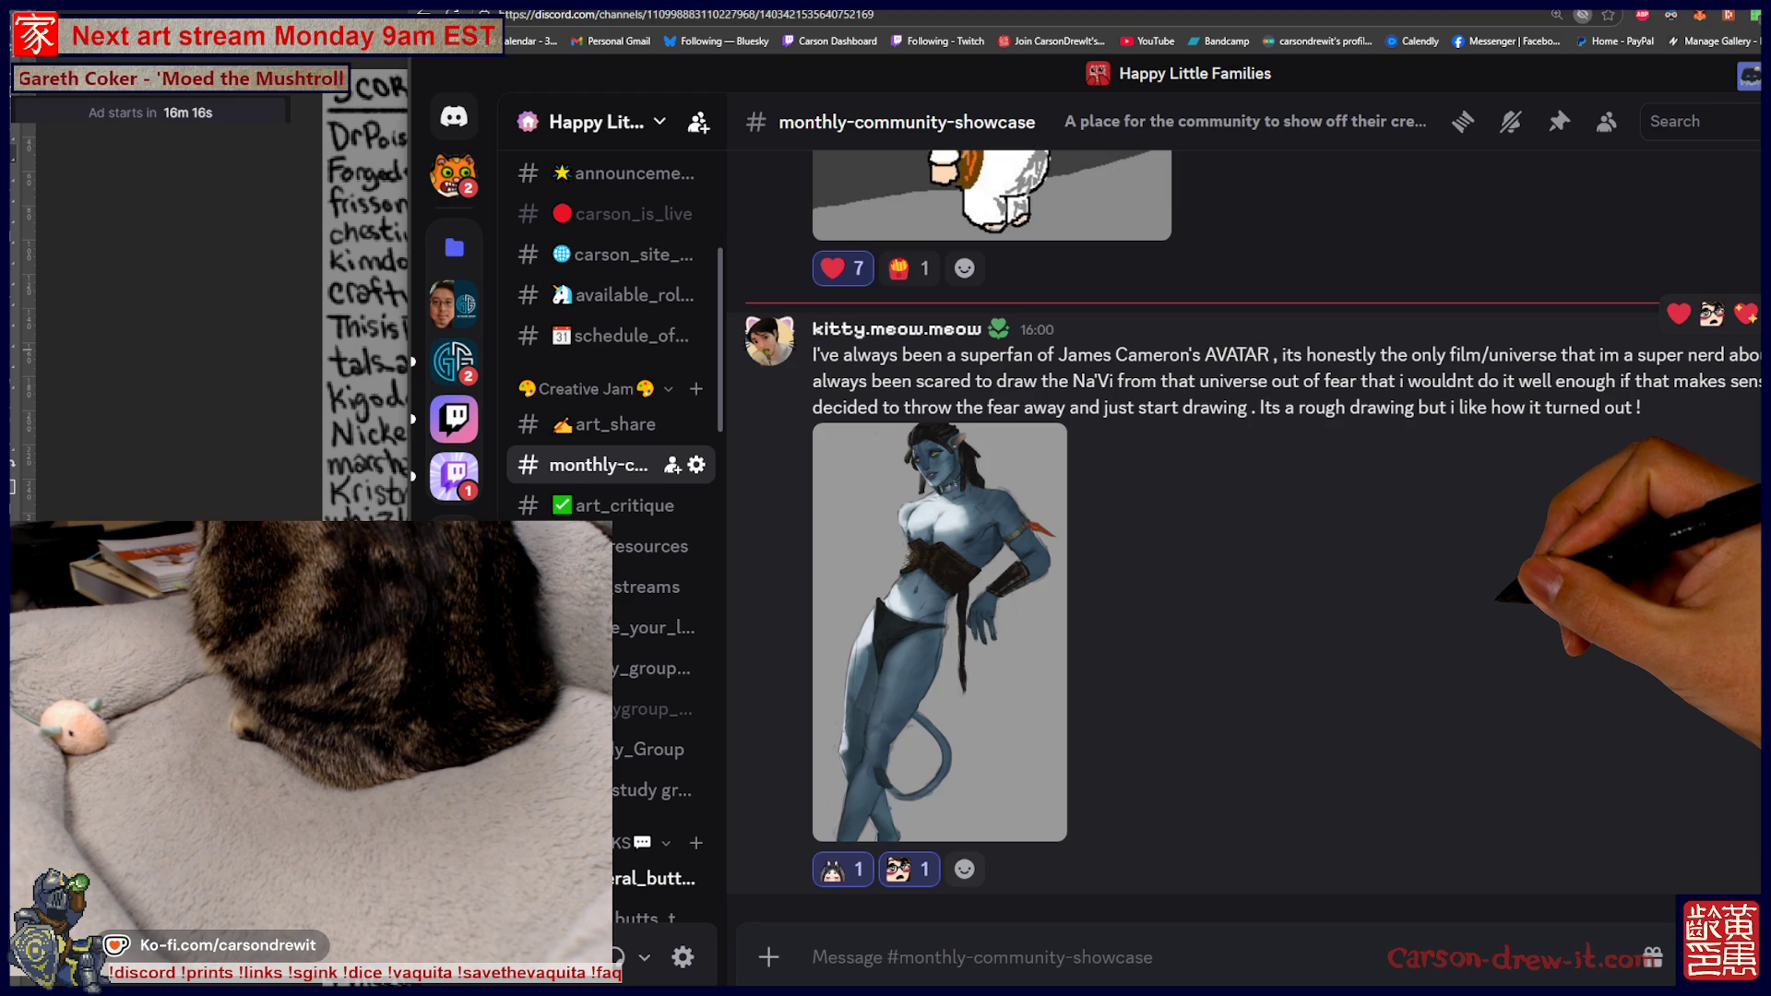
Scroll through the showcase channel's artwork posts, including the FNAF2 concept image
scroll(1246, 535, "up", 15)
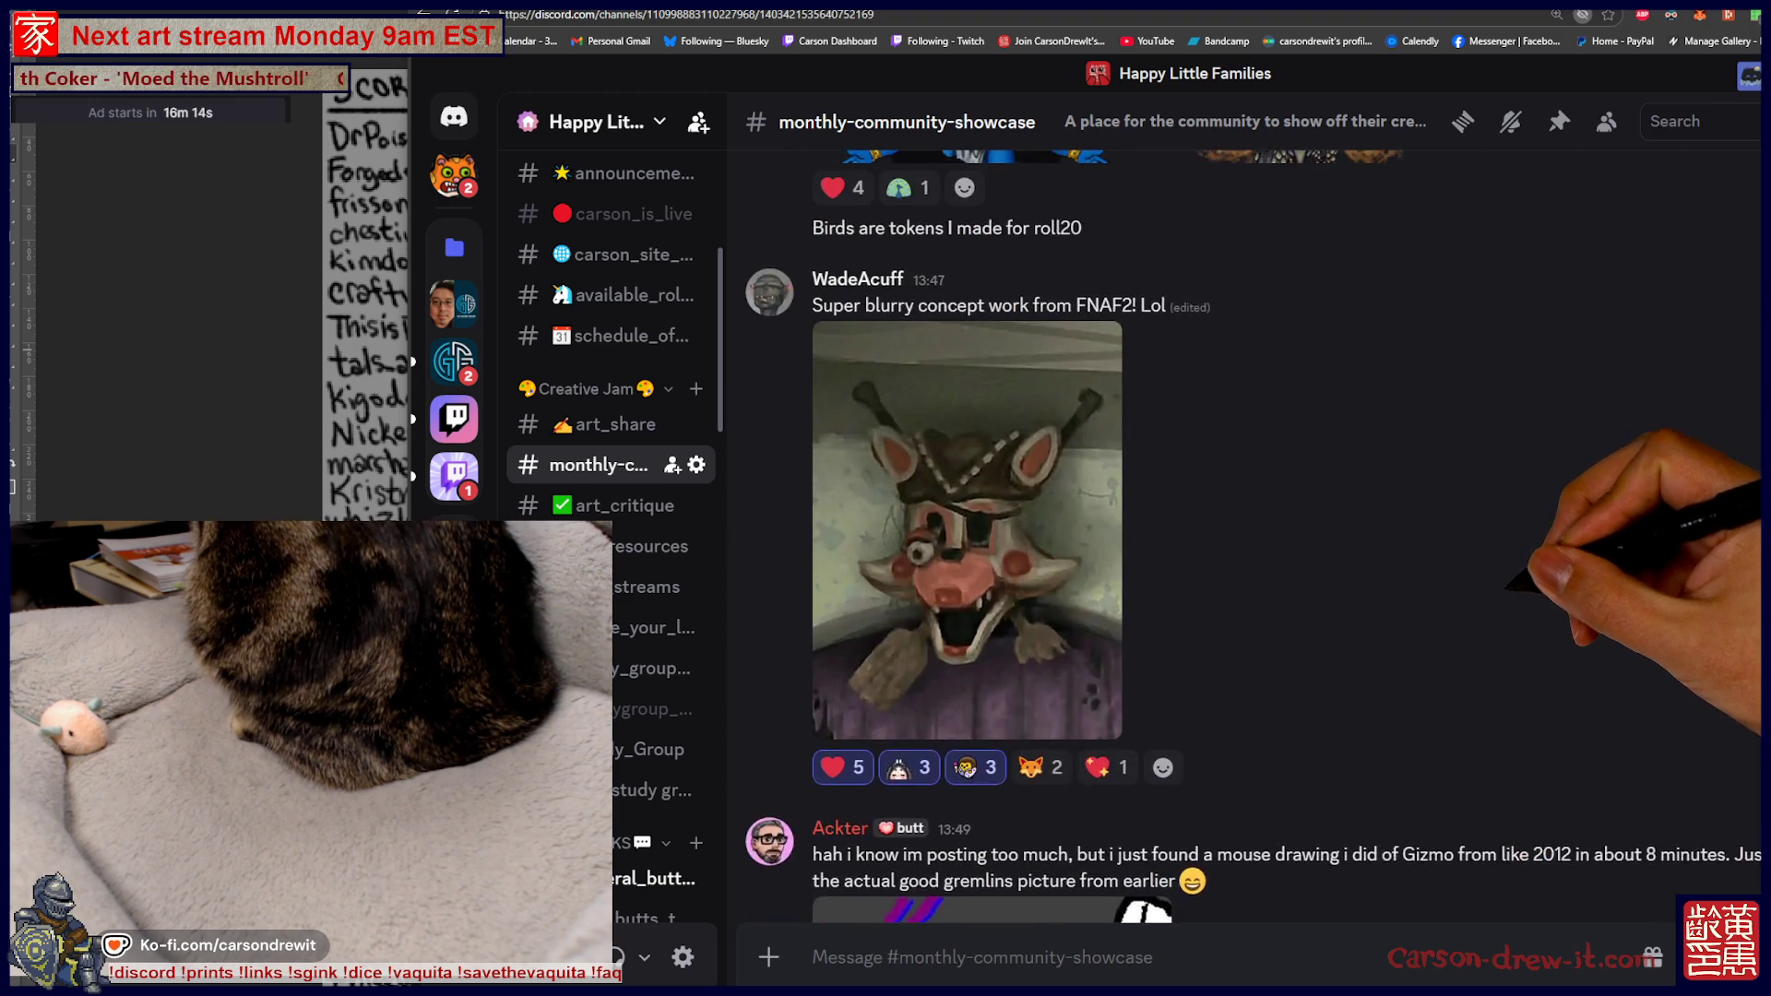
scroll(1245, 535, "up", 2)
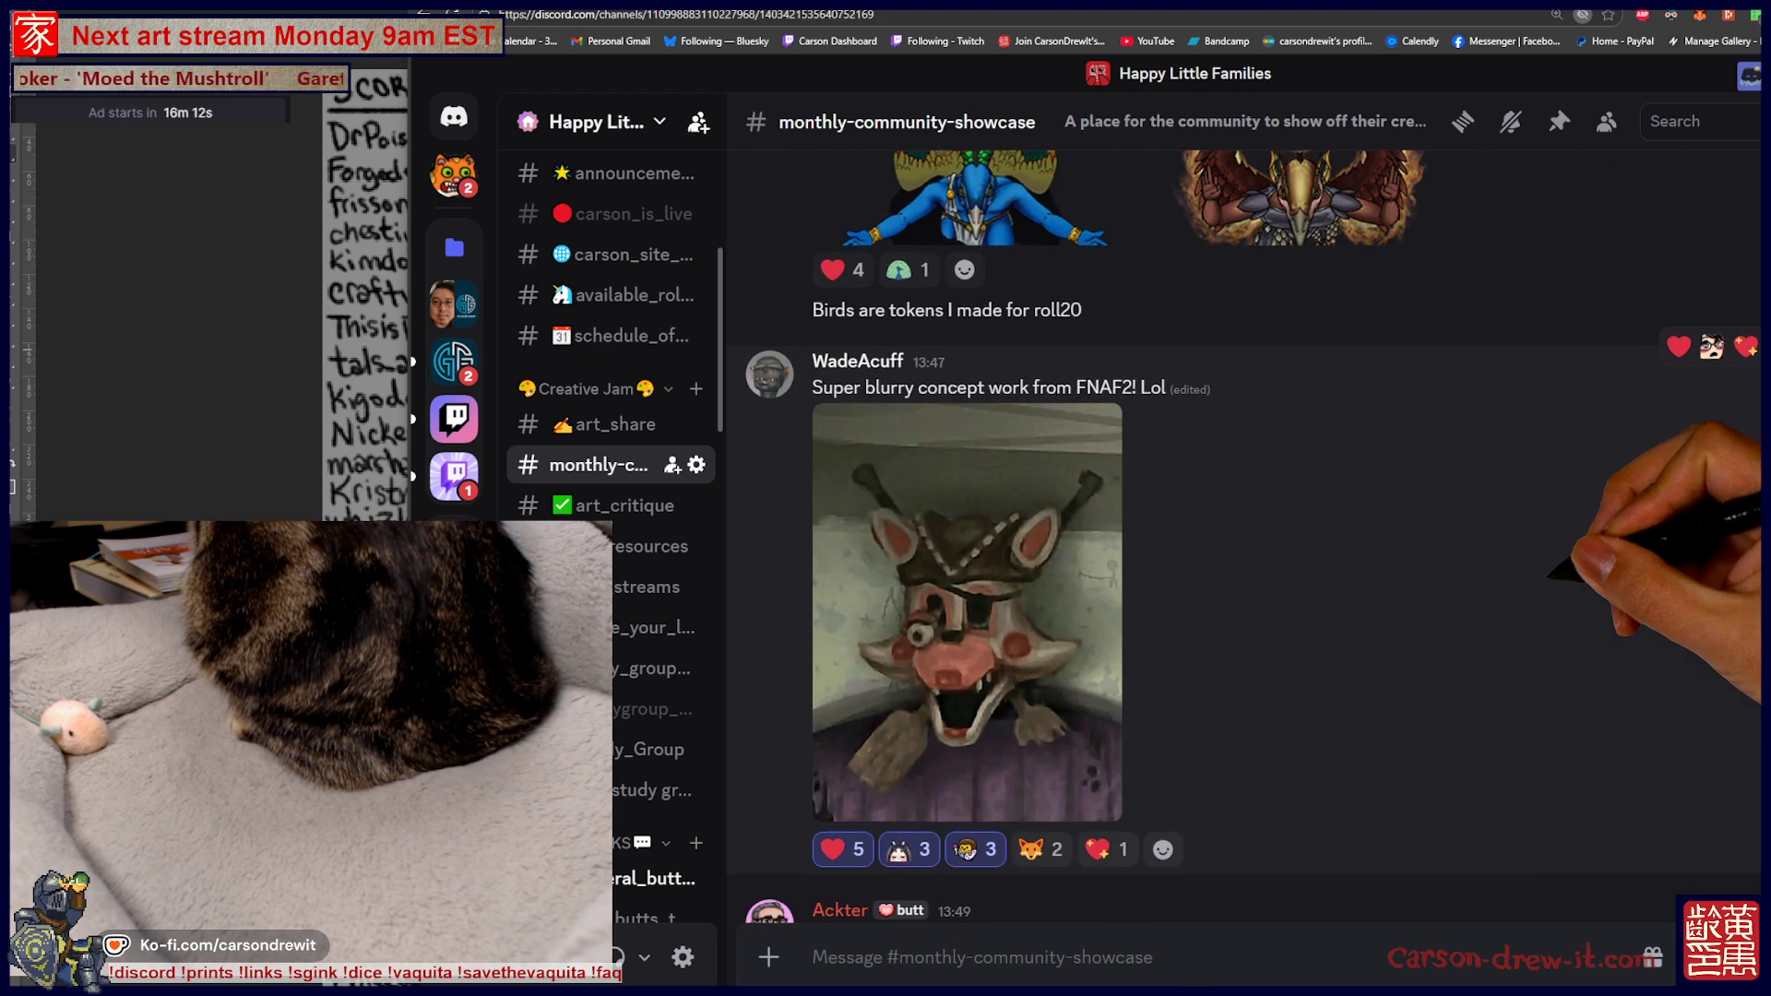
scroll(1299, 381, "down", 10)
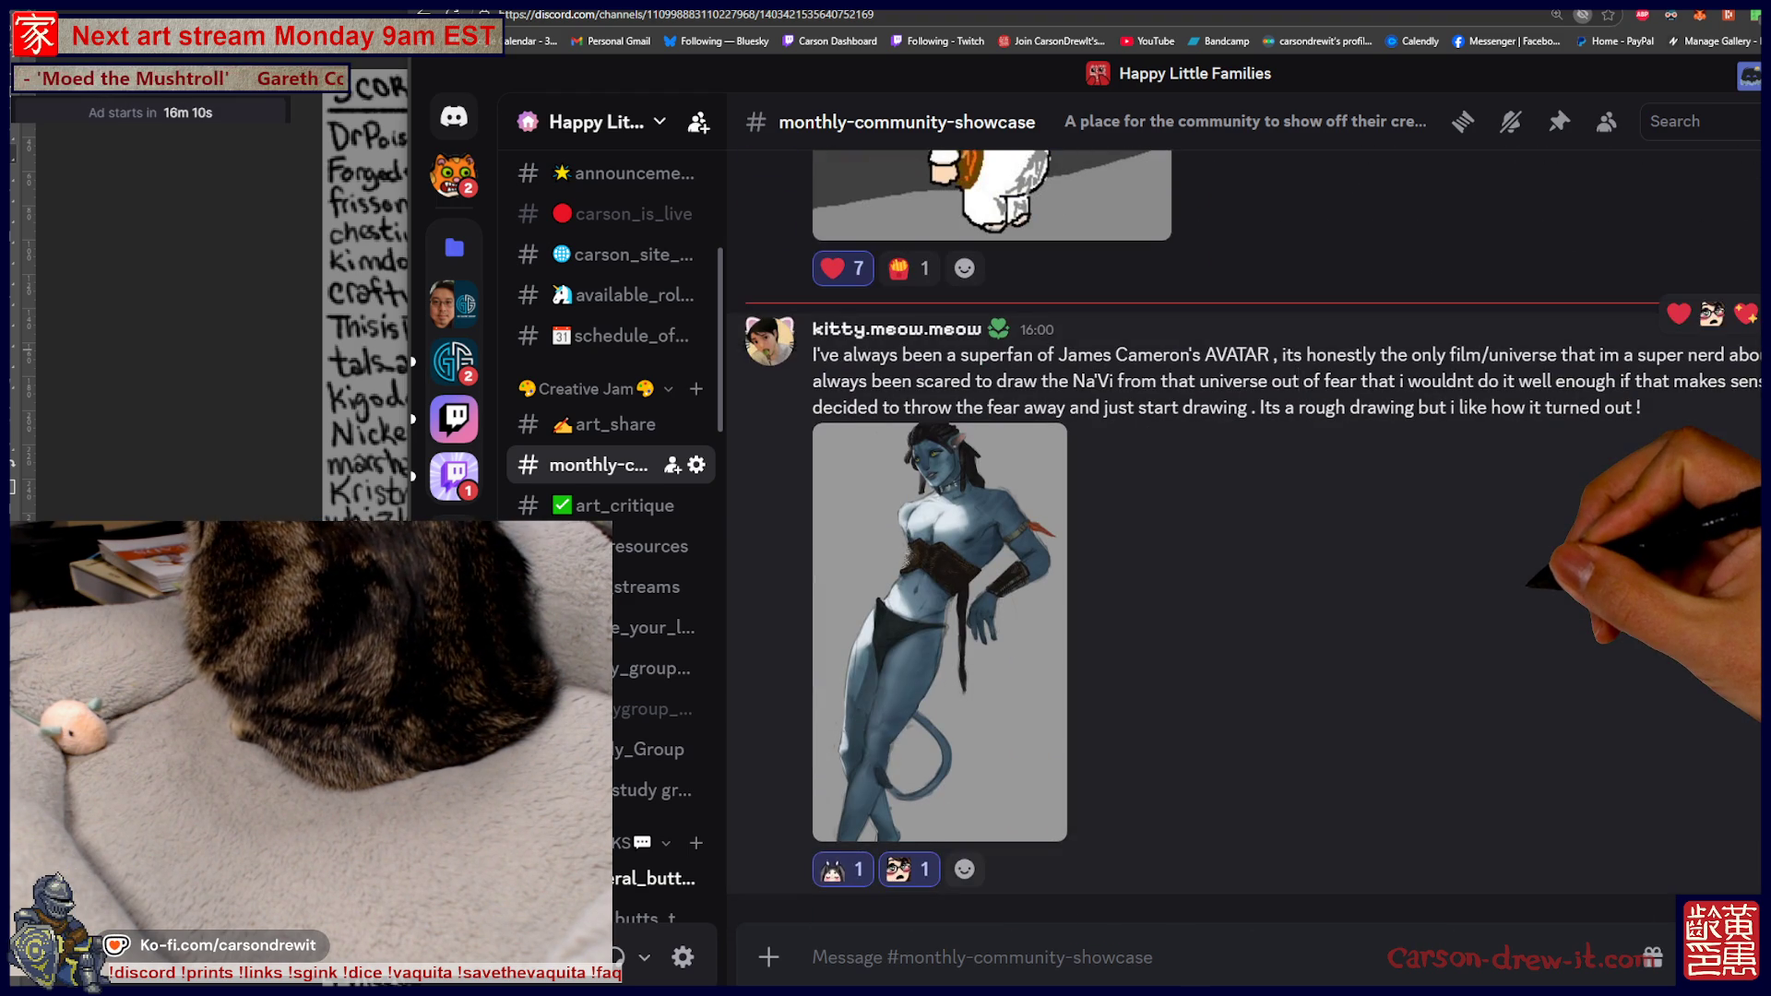
scroll(1246, 535, "up", 10)
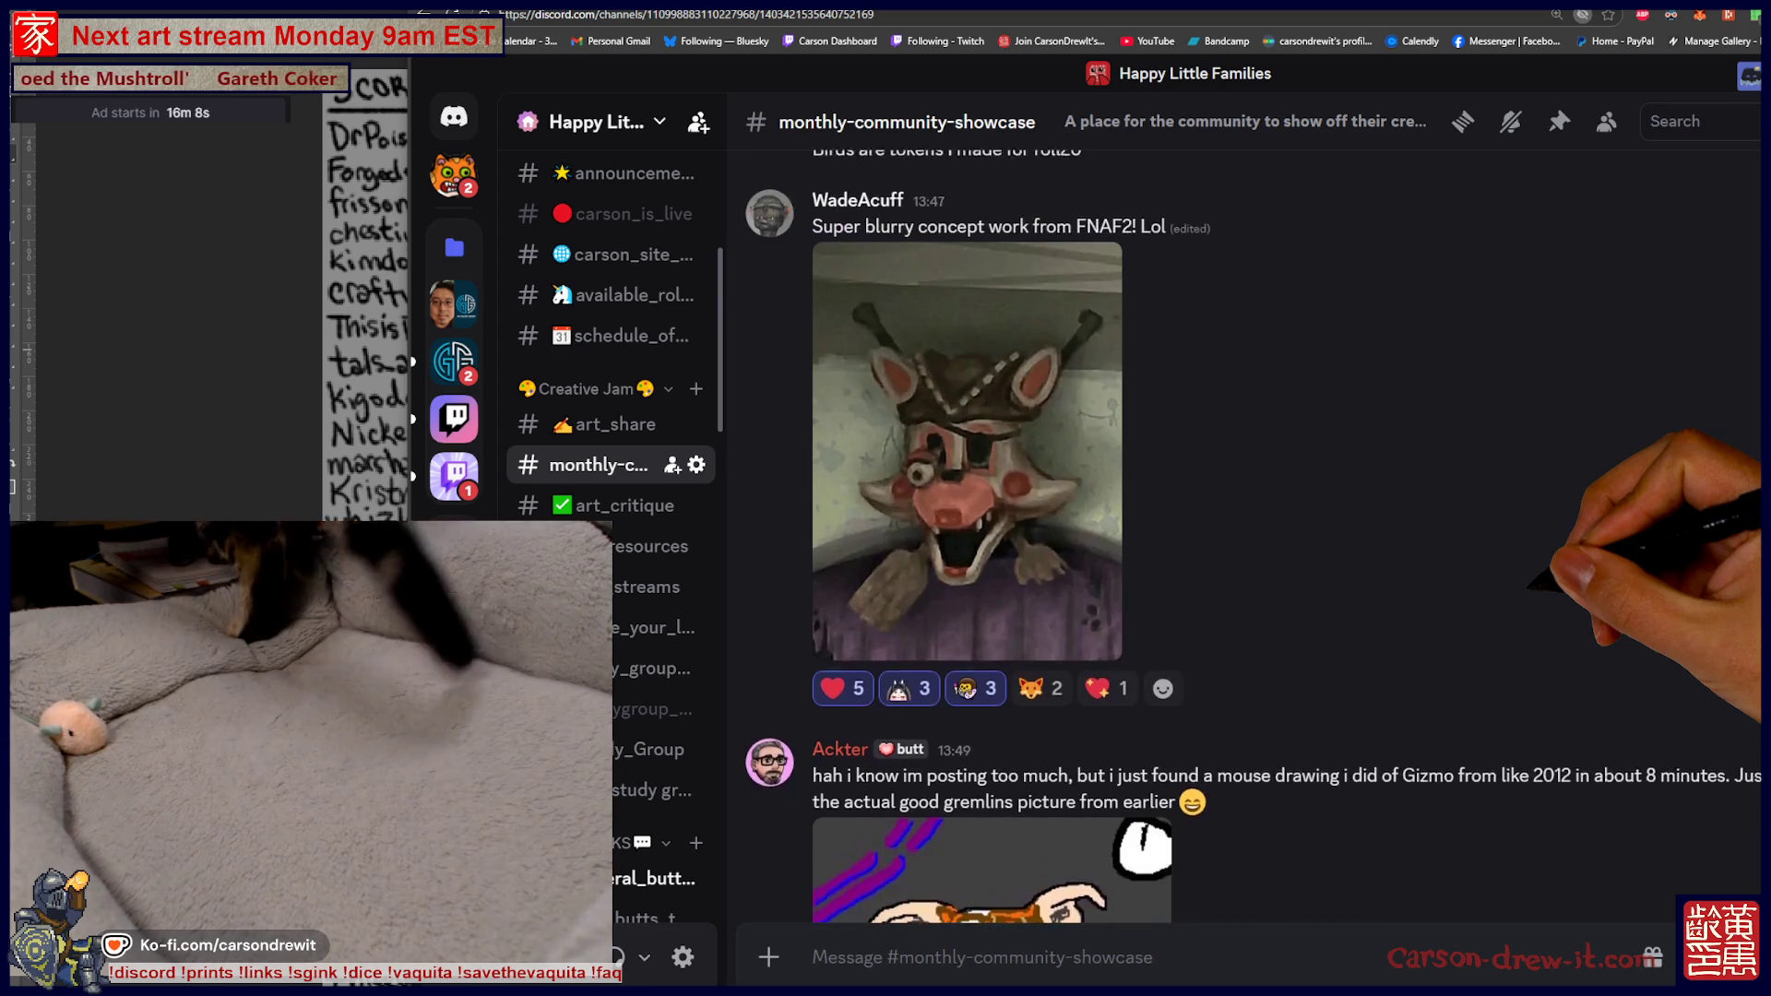
scroll(1245, 535, "up", 2)
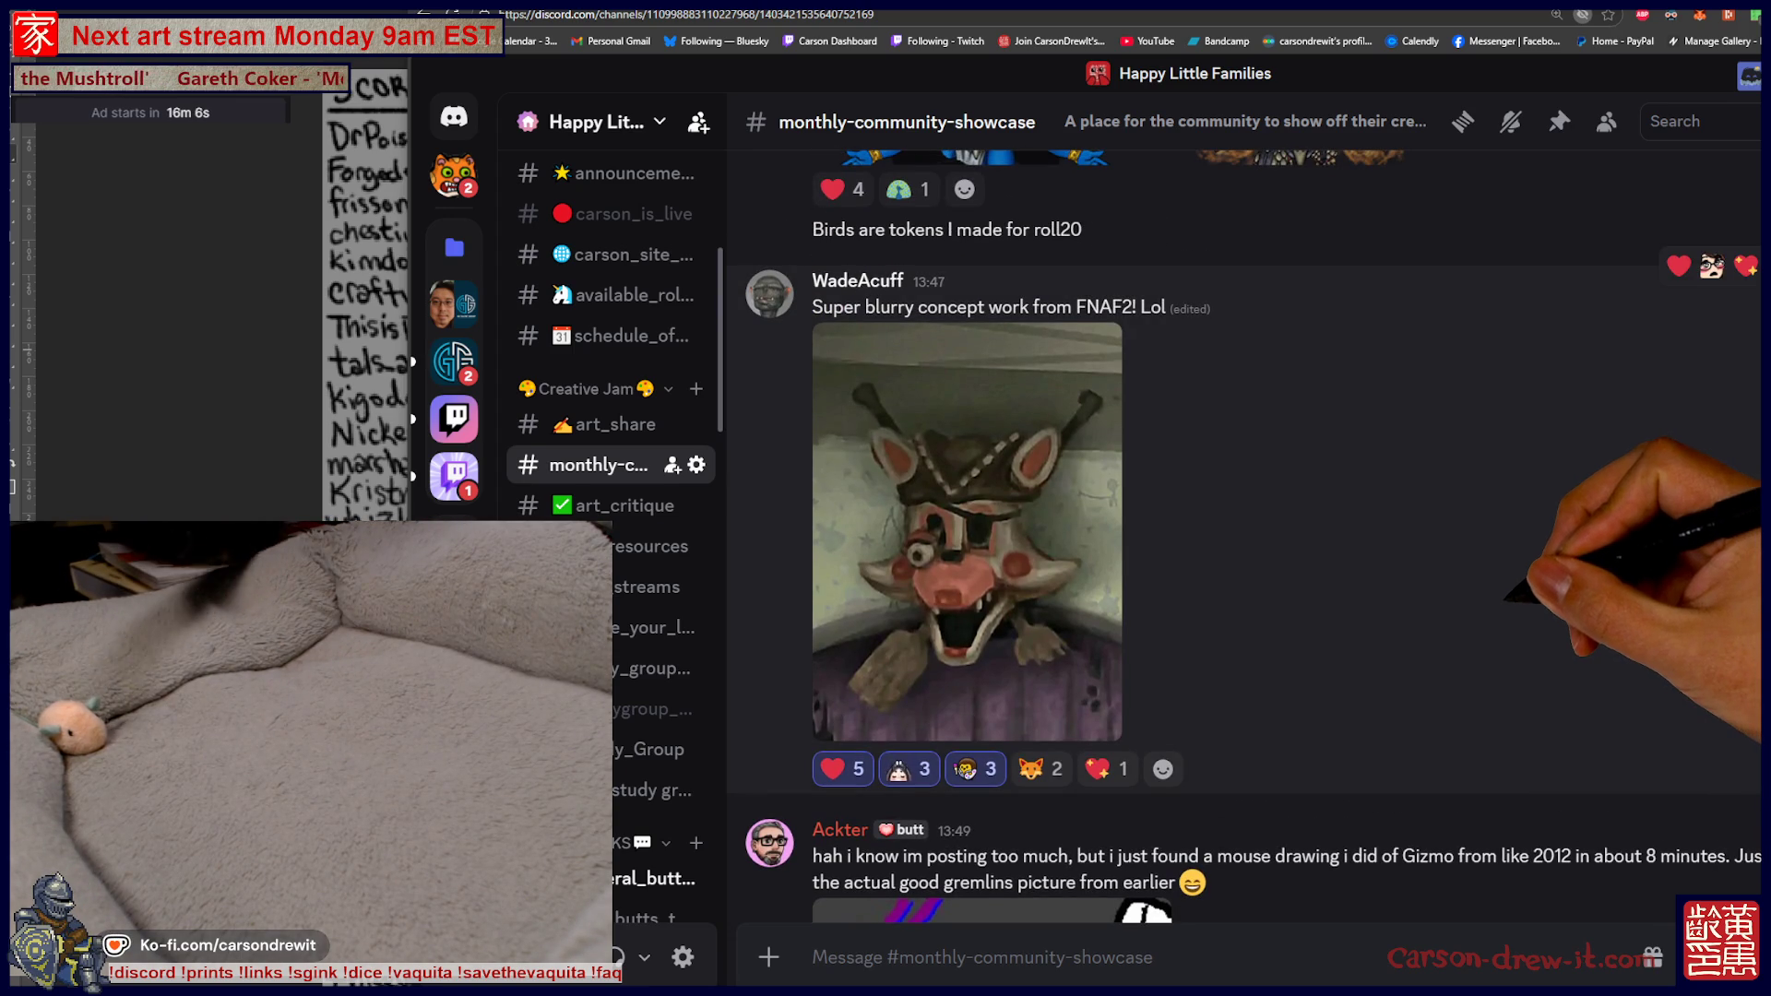
scroll(1245, 535, "up", 3)
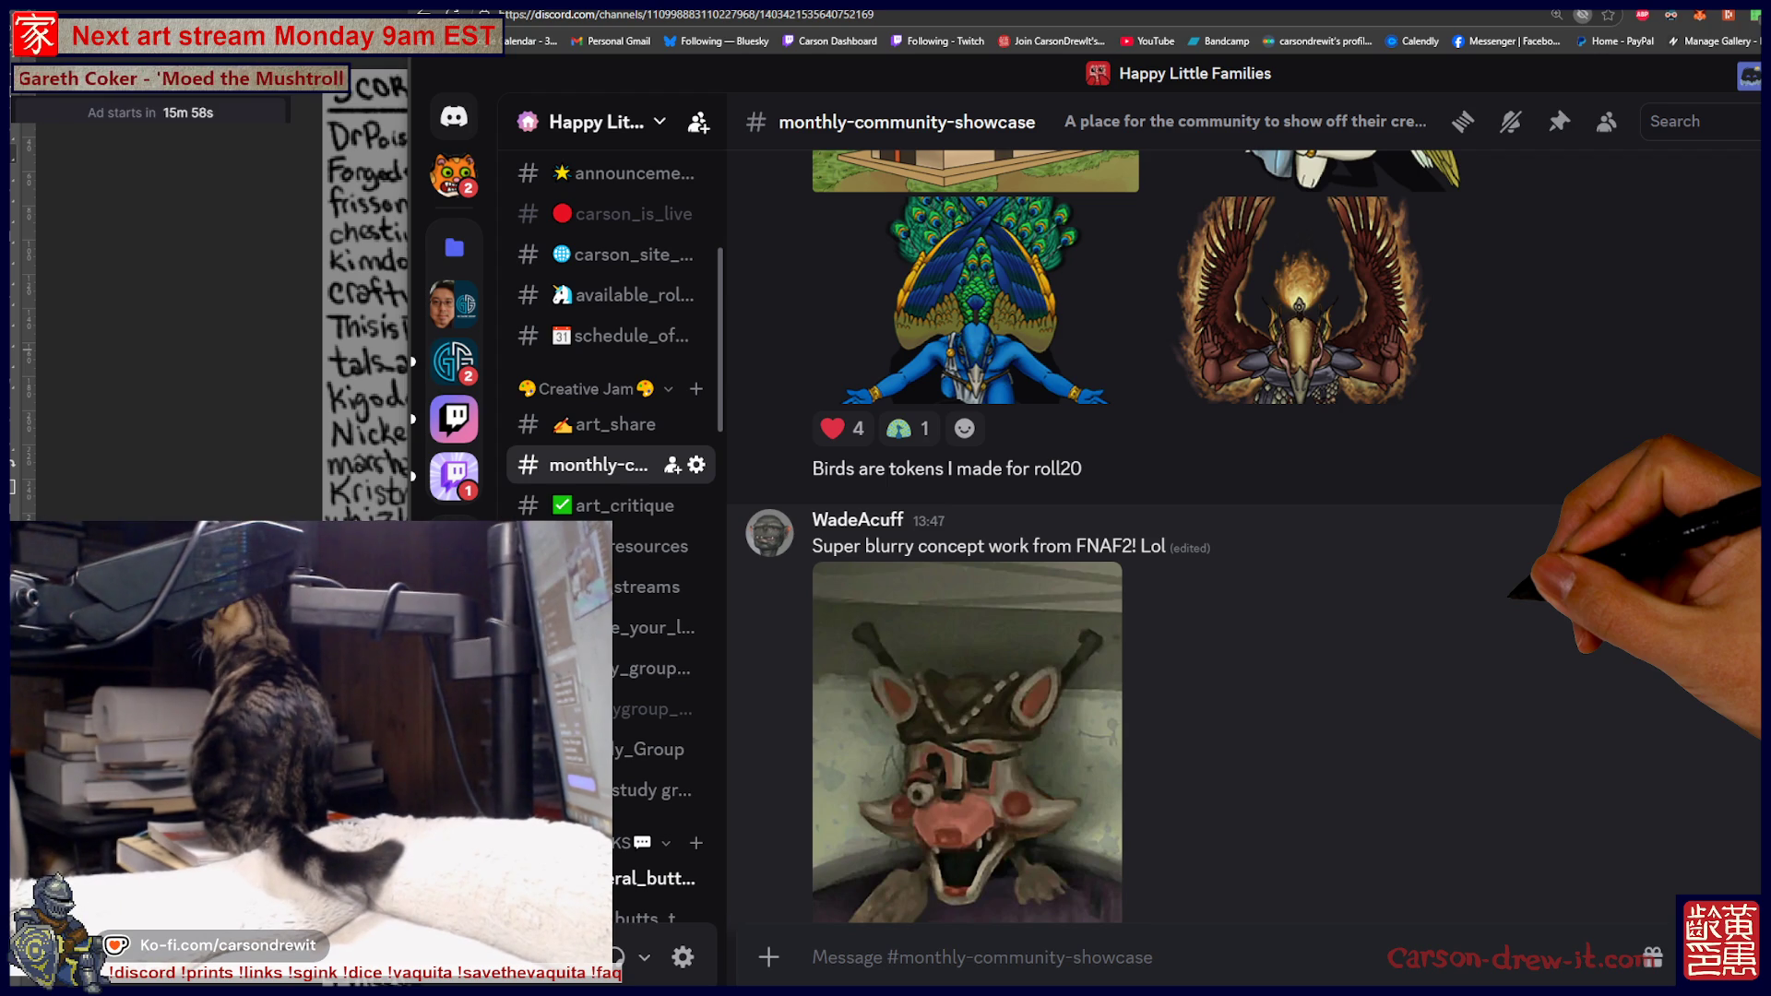
scroll(1243, 537, "up", 4)
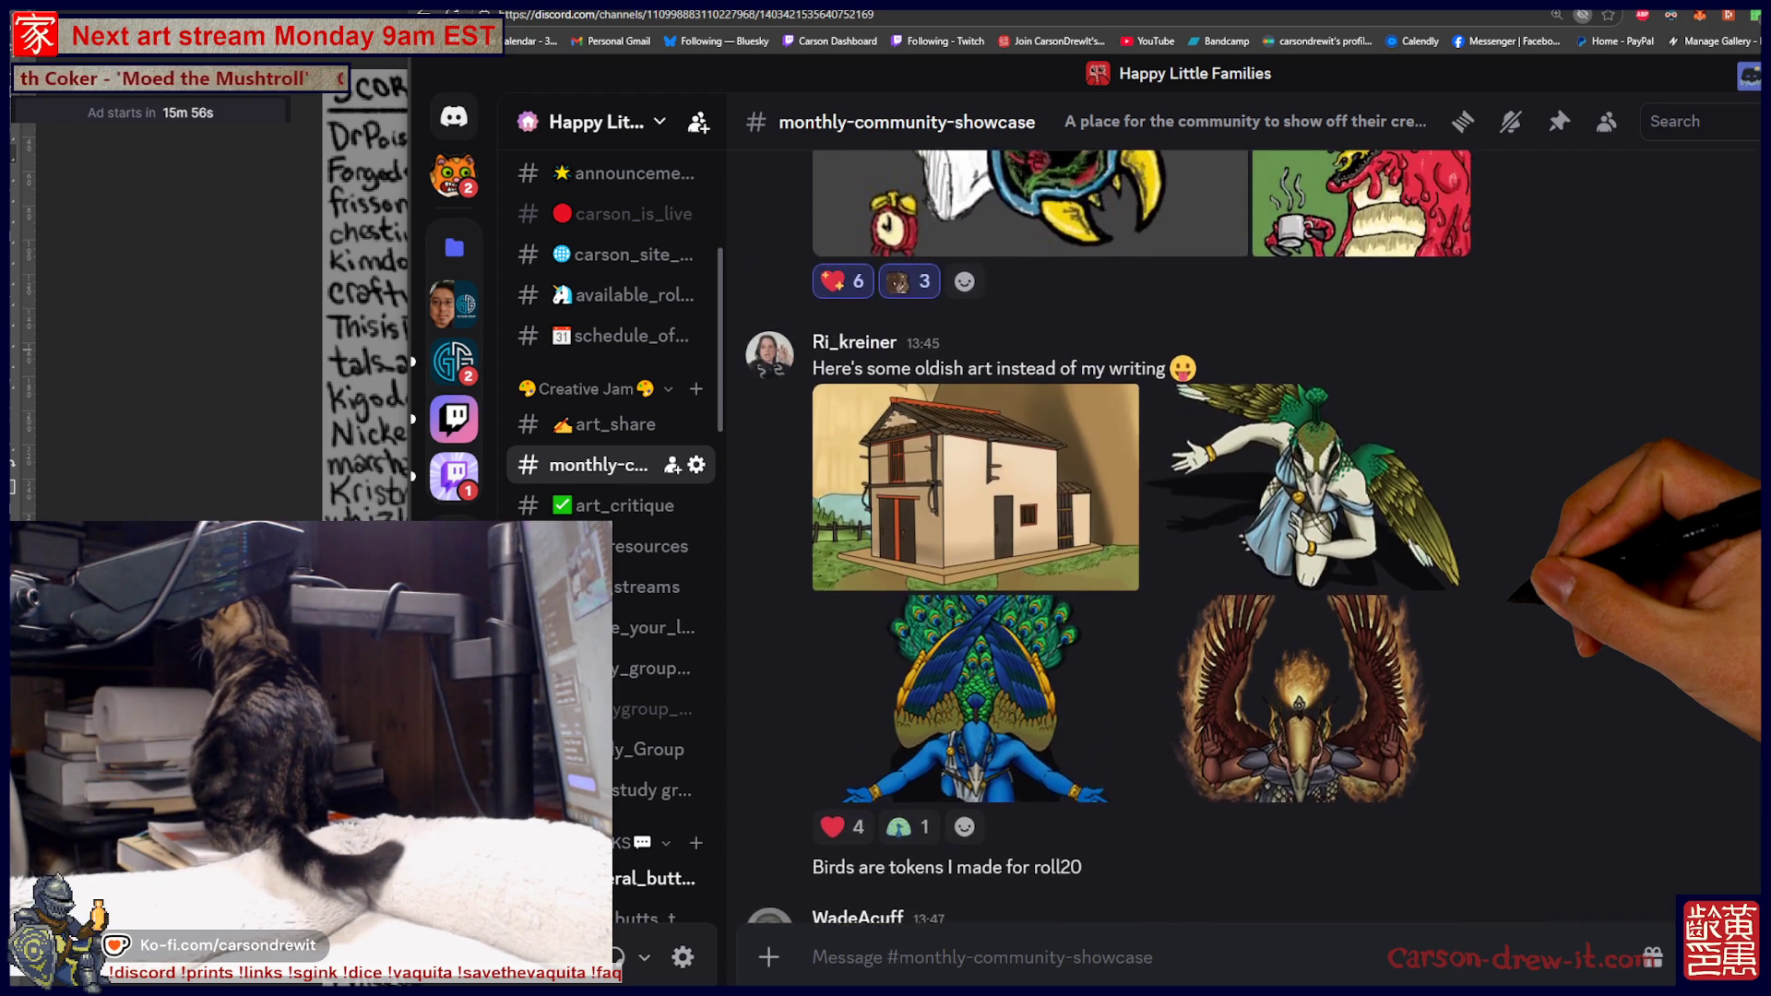
scroll(1243, 537, "up", 1)
scroll(1244, 537, "up", 2)
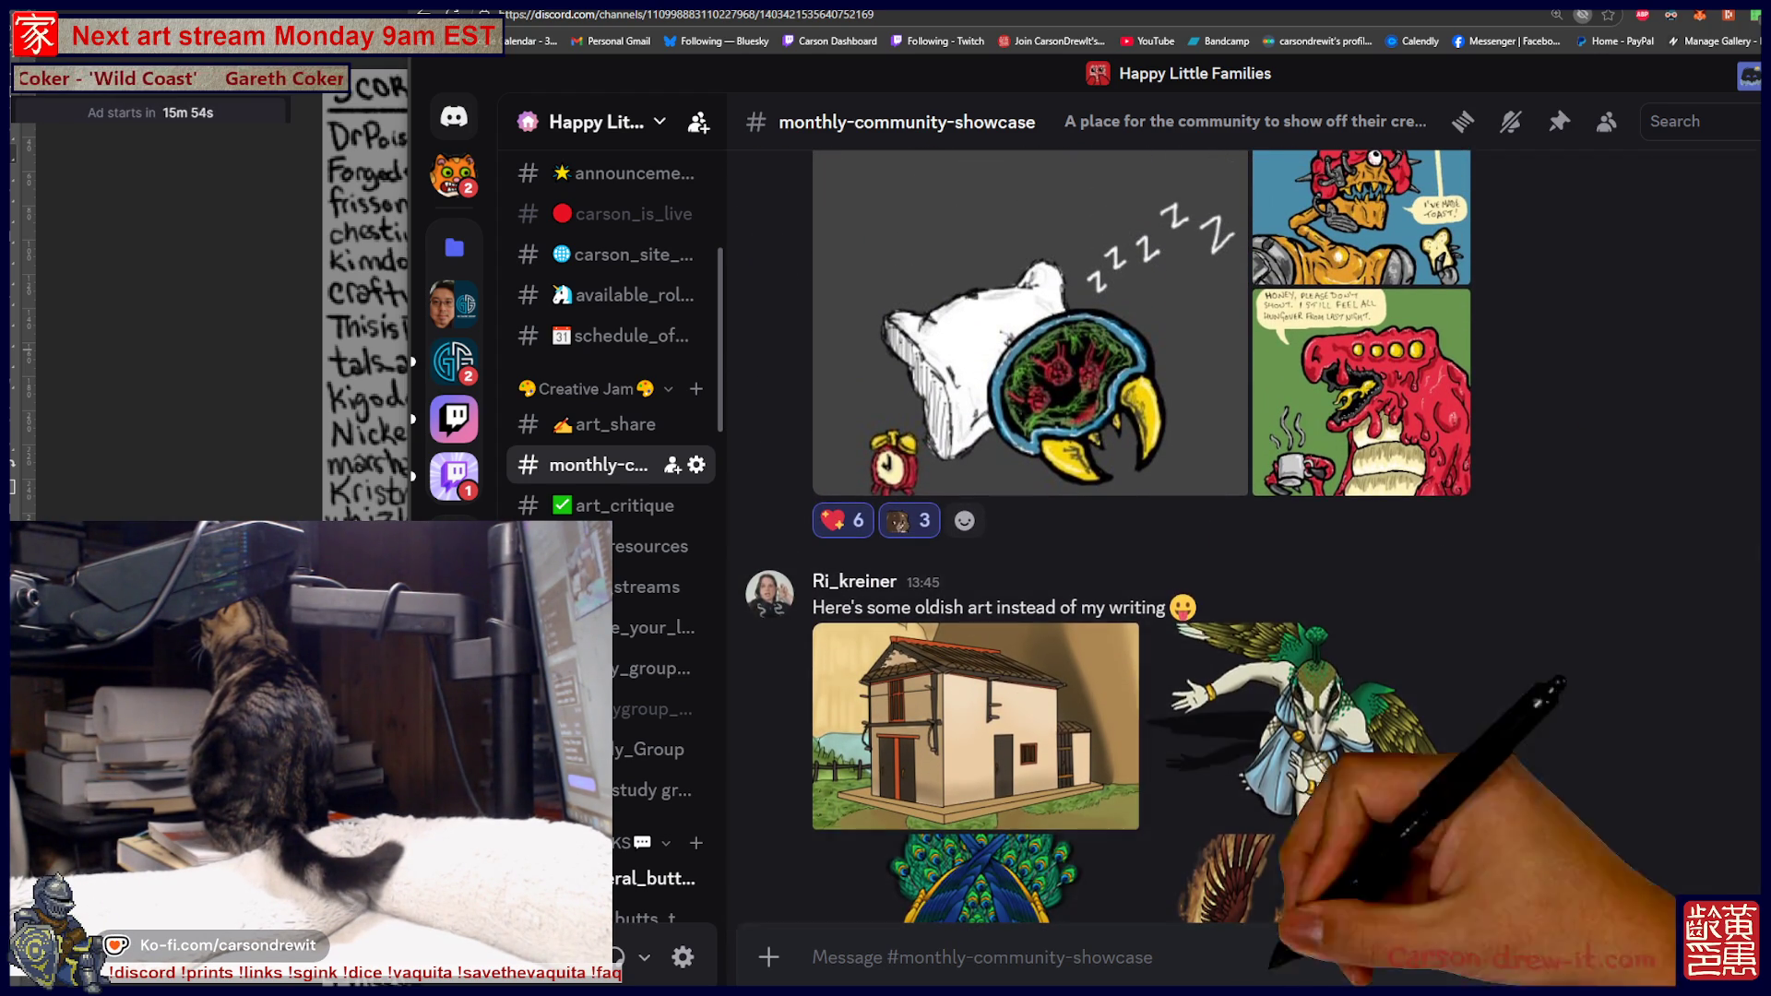
scroll(1244, 537, "up", 6)
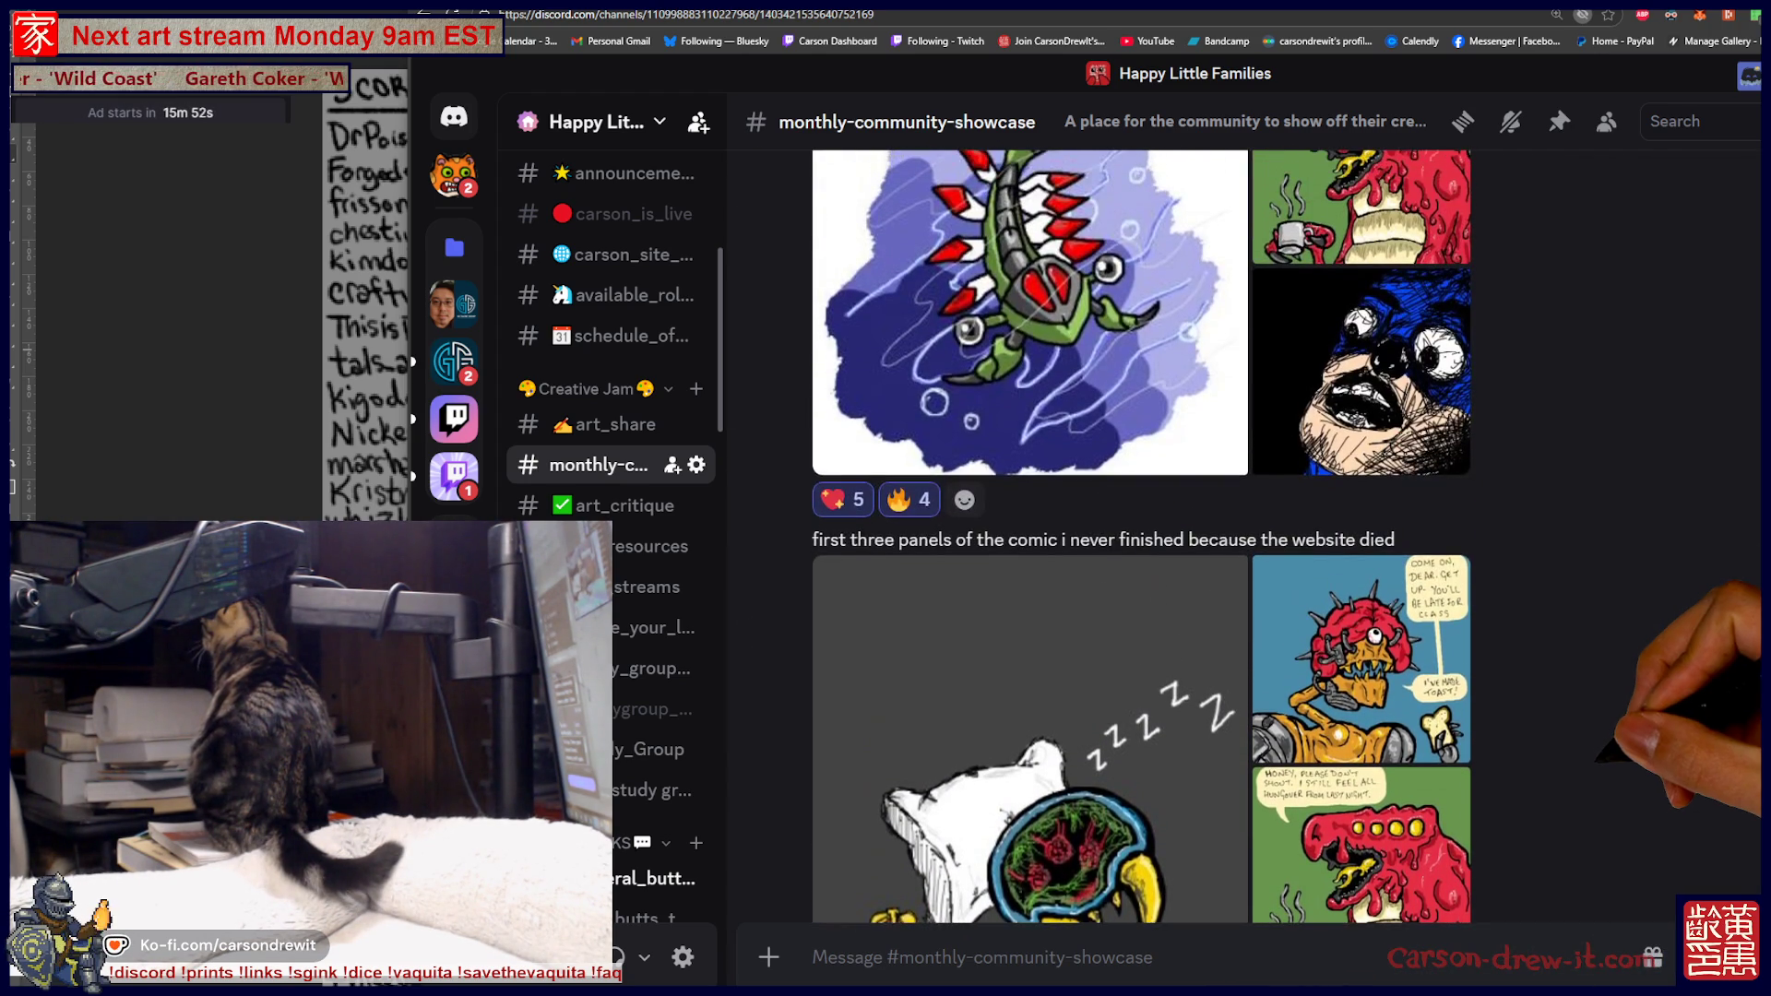
scroll(1244, 537, "up", 5)
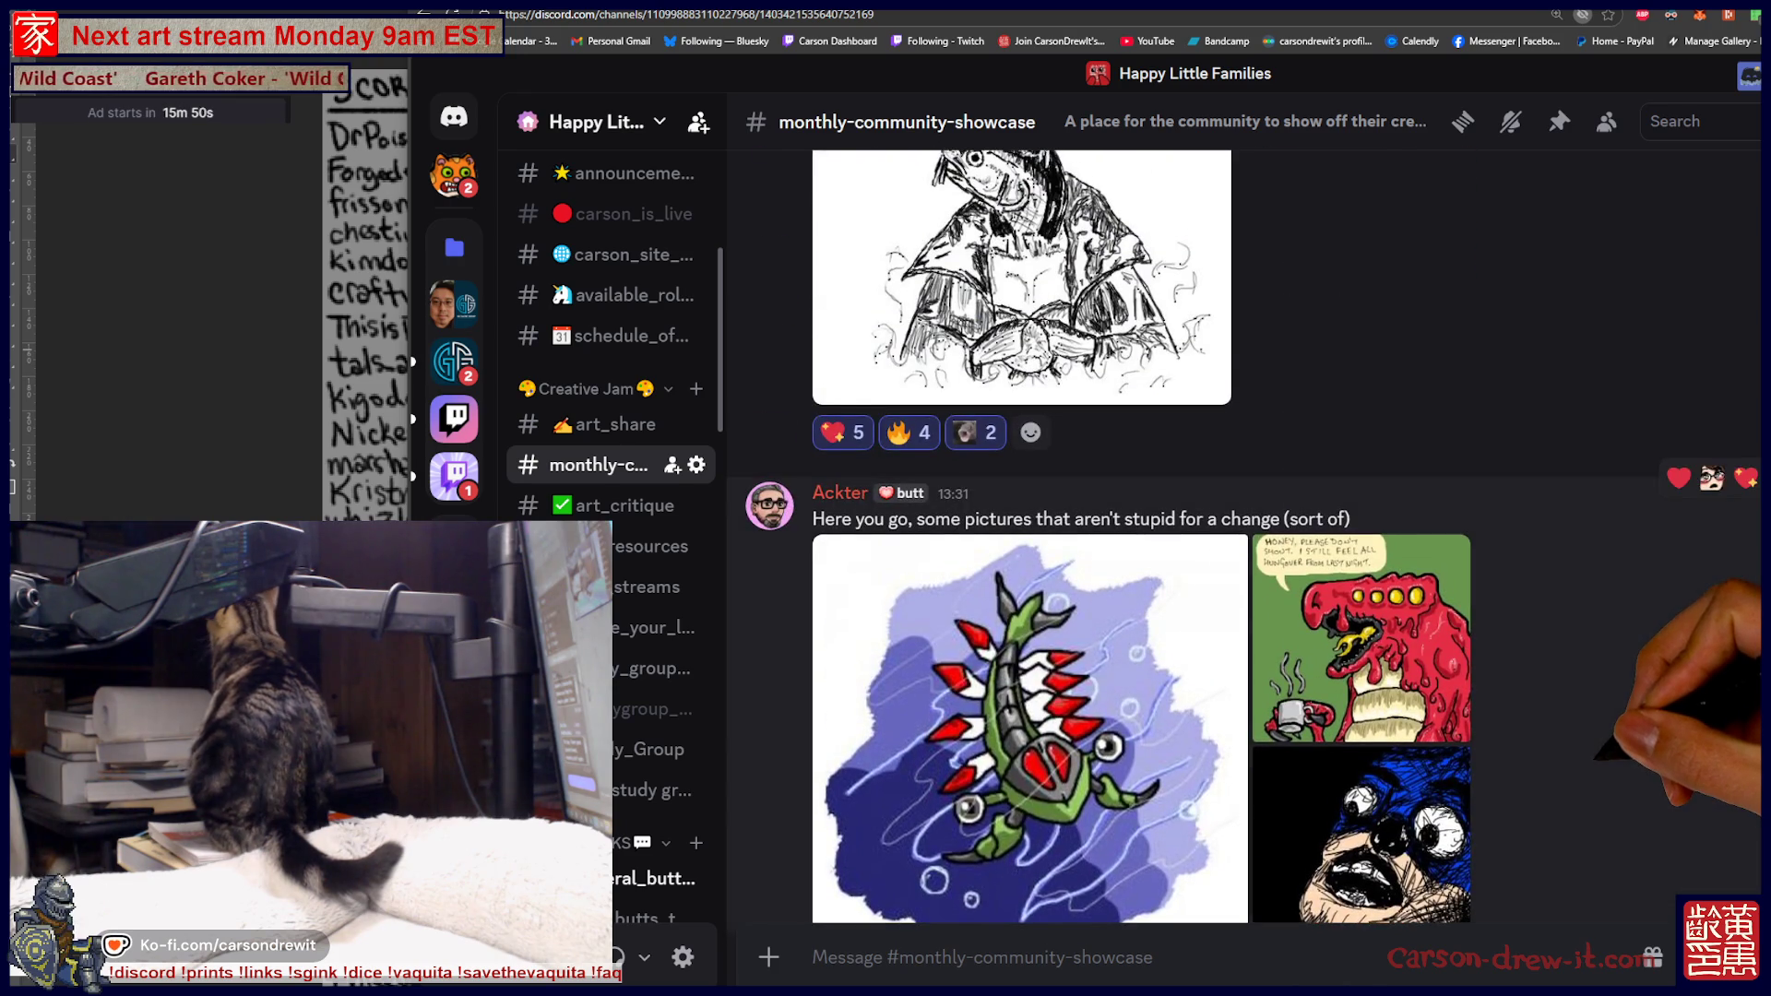
scroll(1244, 537, "up", 10)
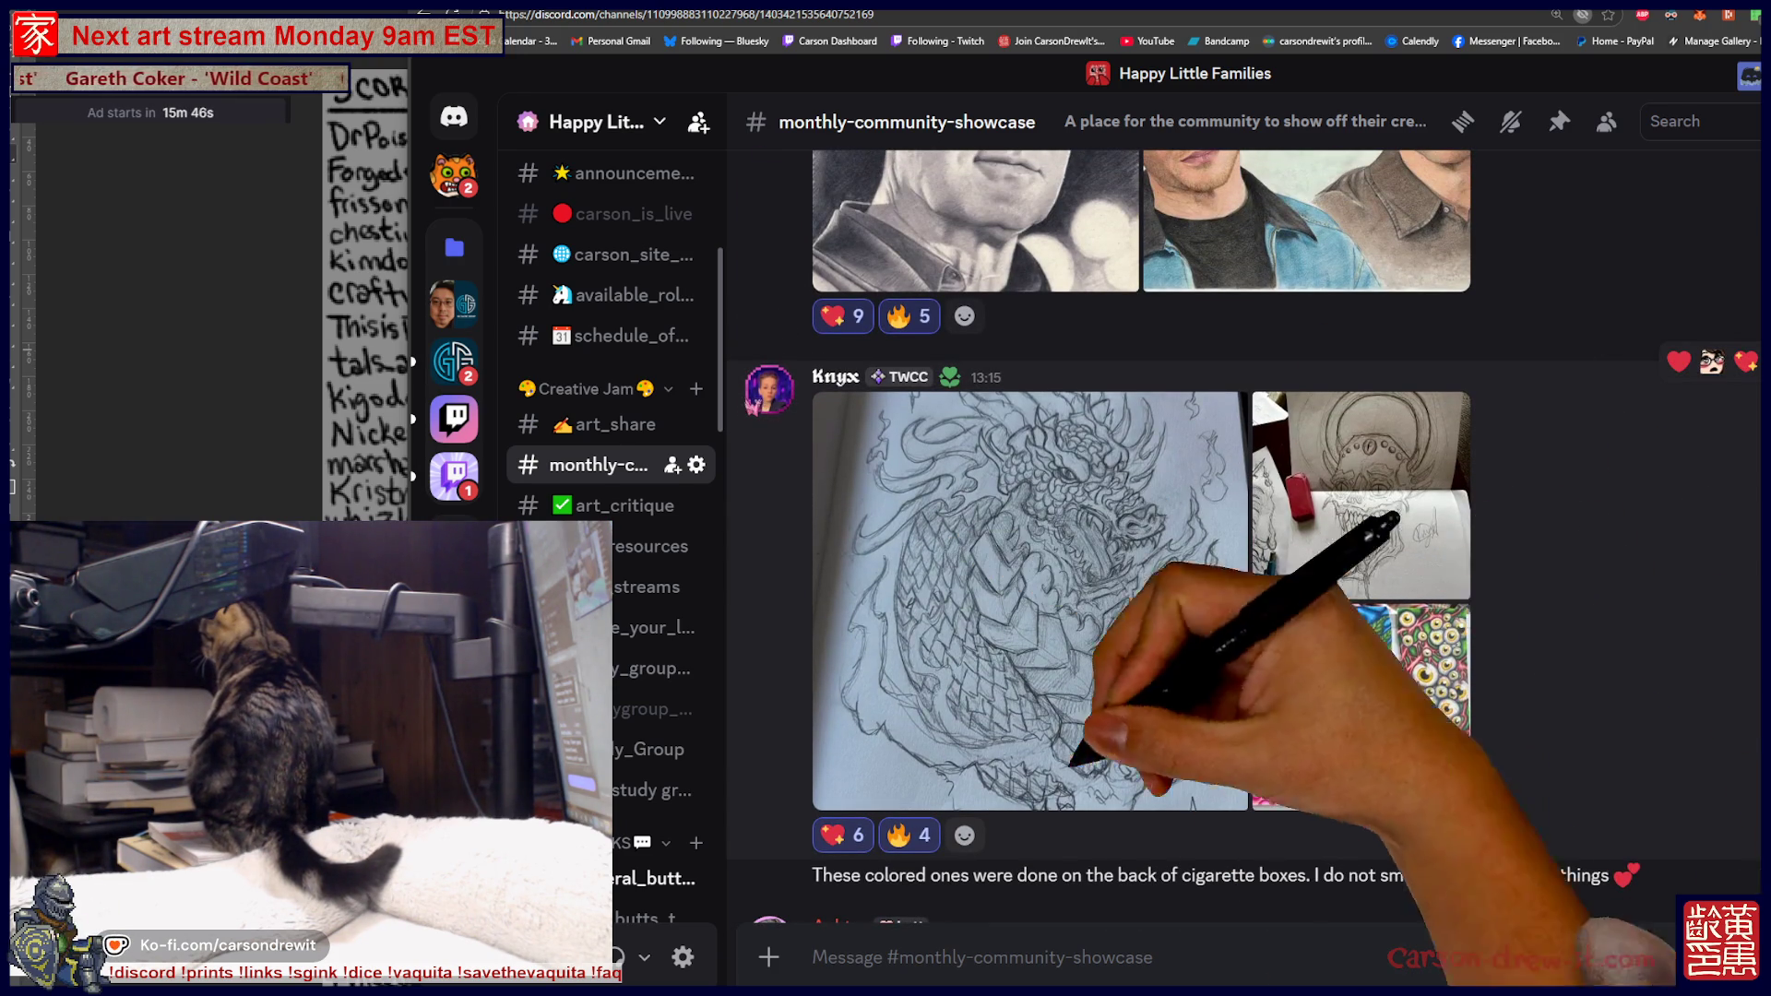
scroll(1244, 537, "up", 5)
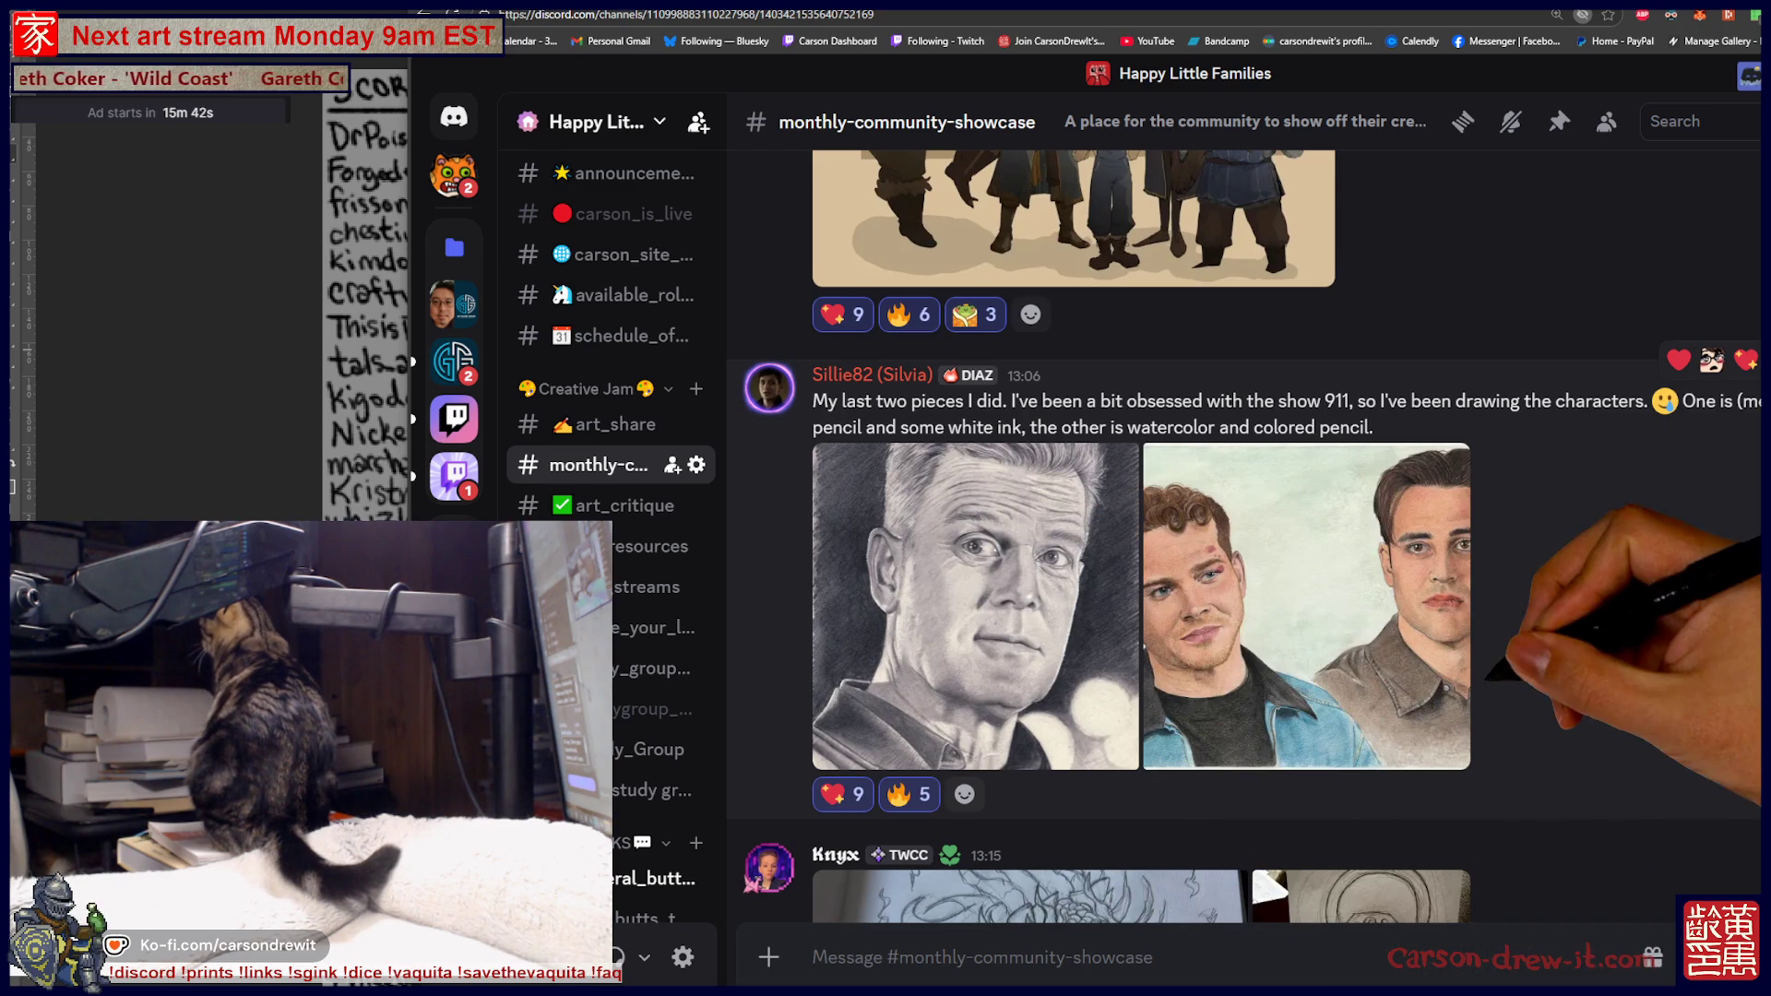
scroll(1244, 537, "up", 4)
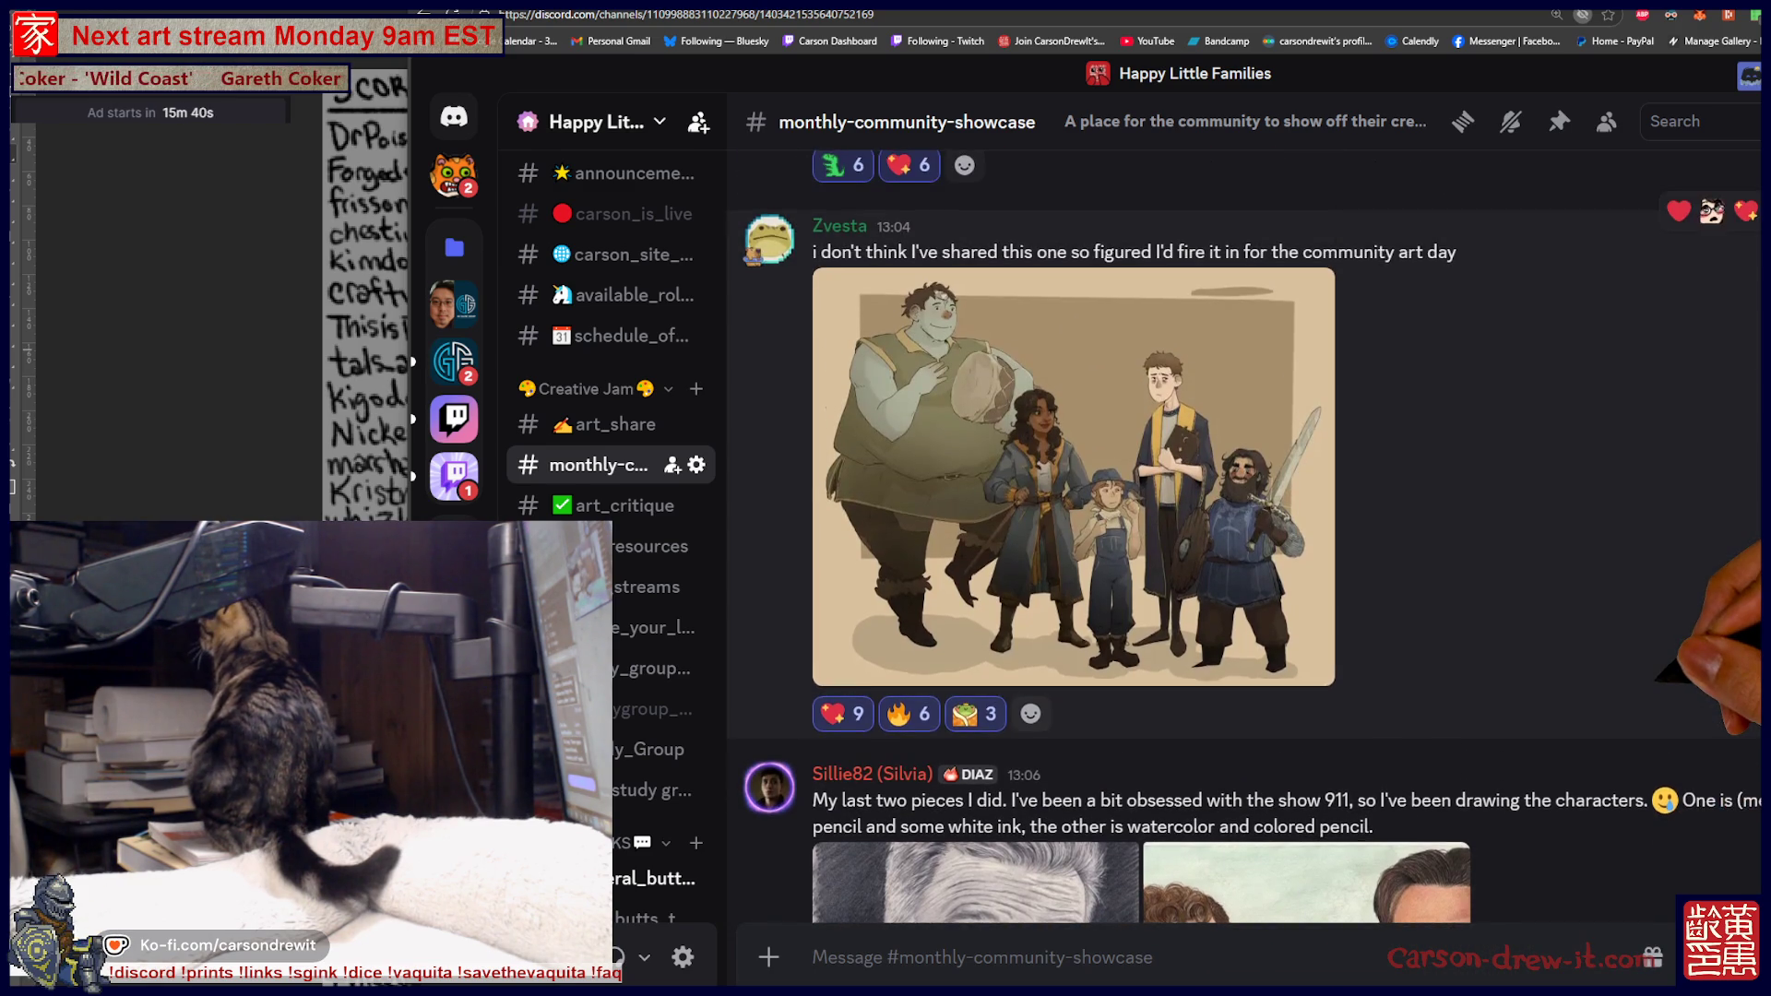
scroll(1246, 537, "up", 1)
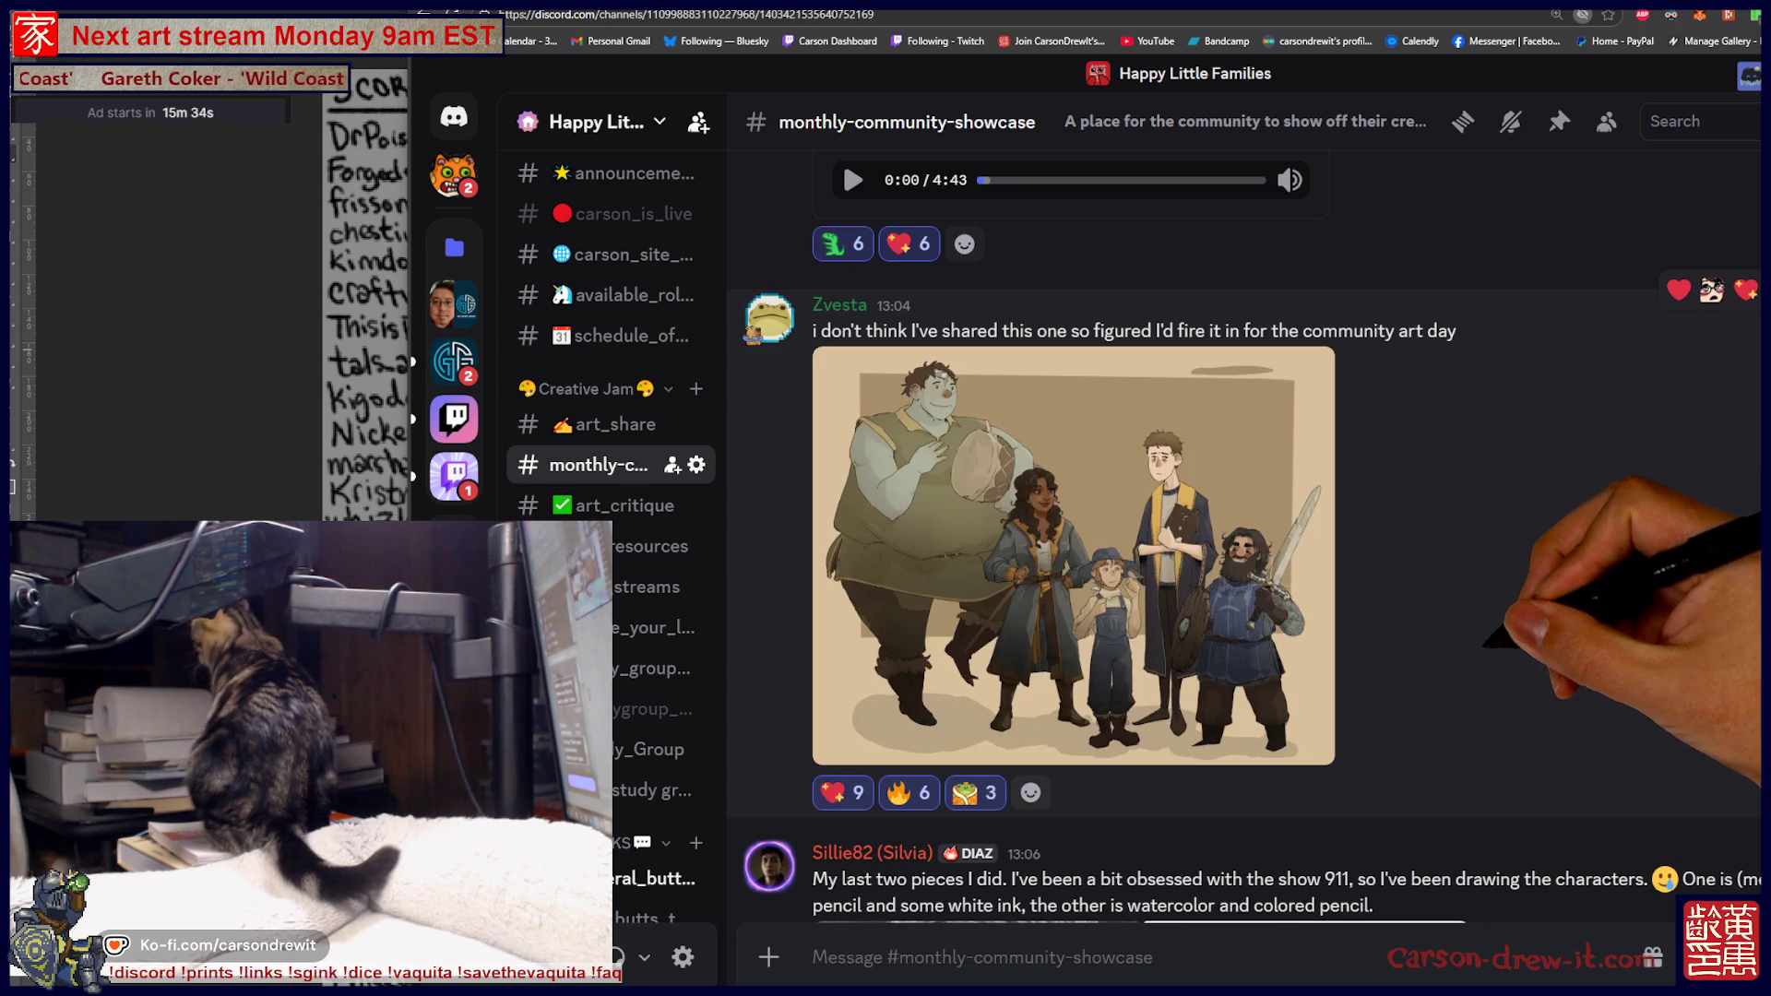
scroll(1246, 537, "up", 7)
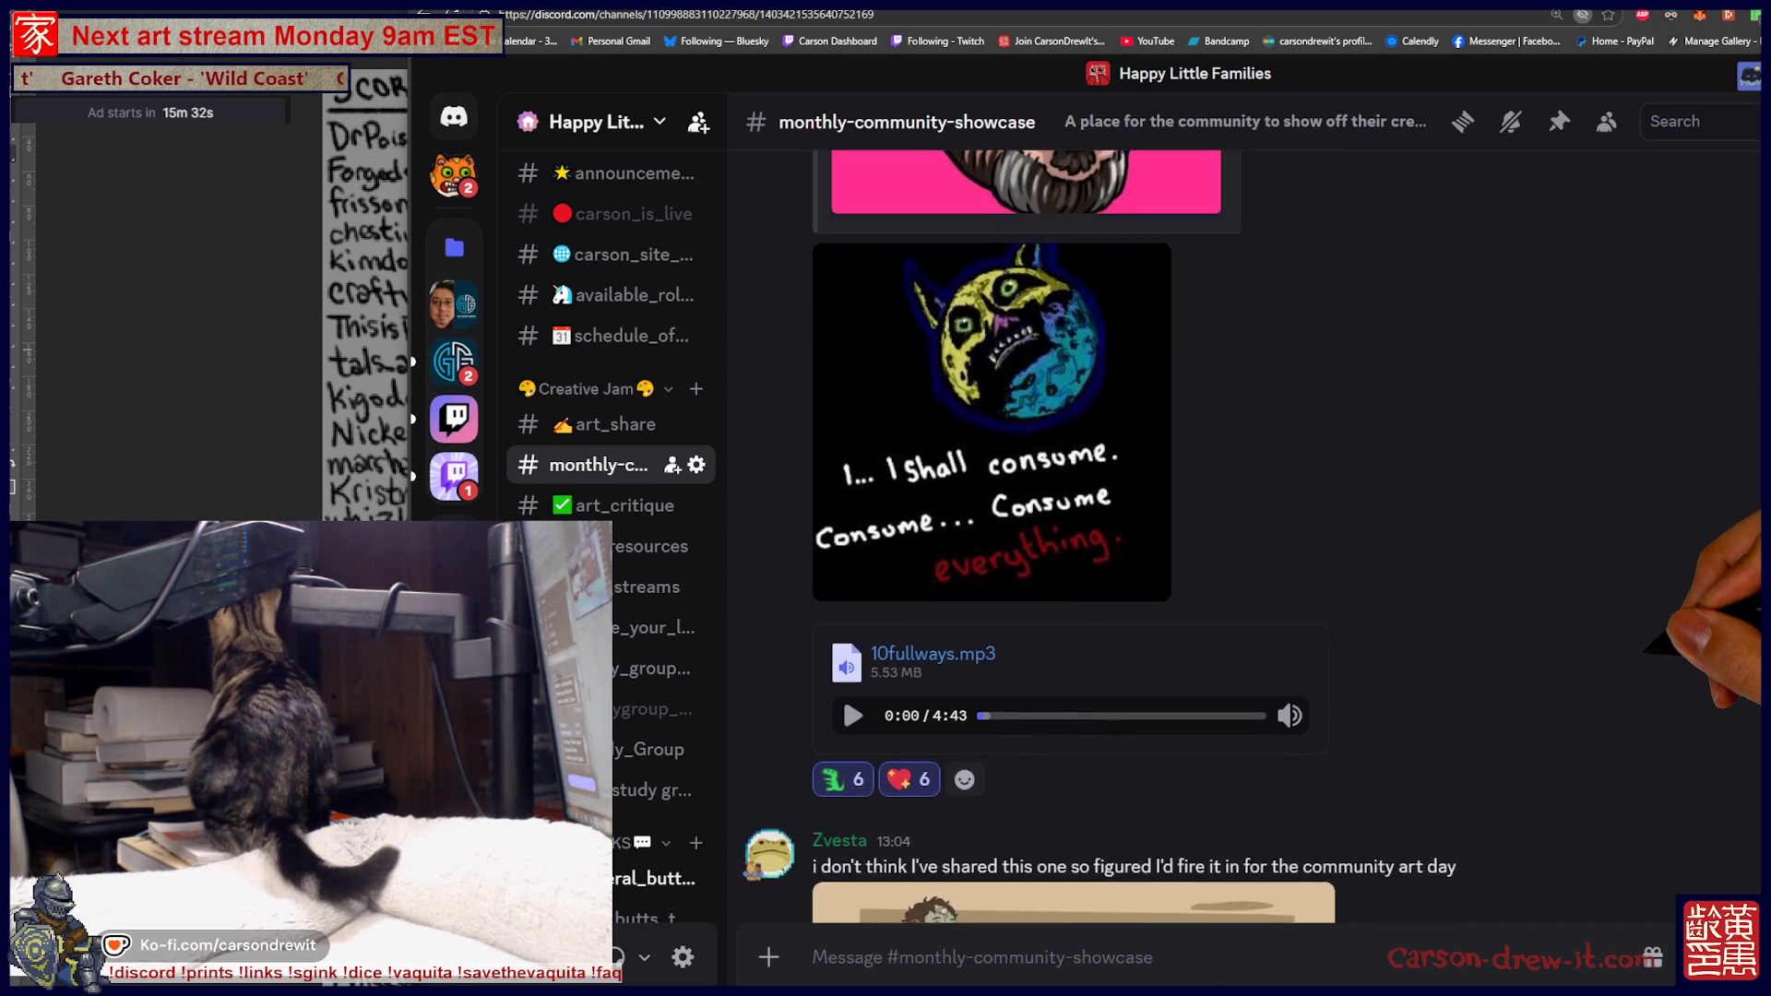
scroll(1245, 537, "up", 10)
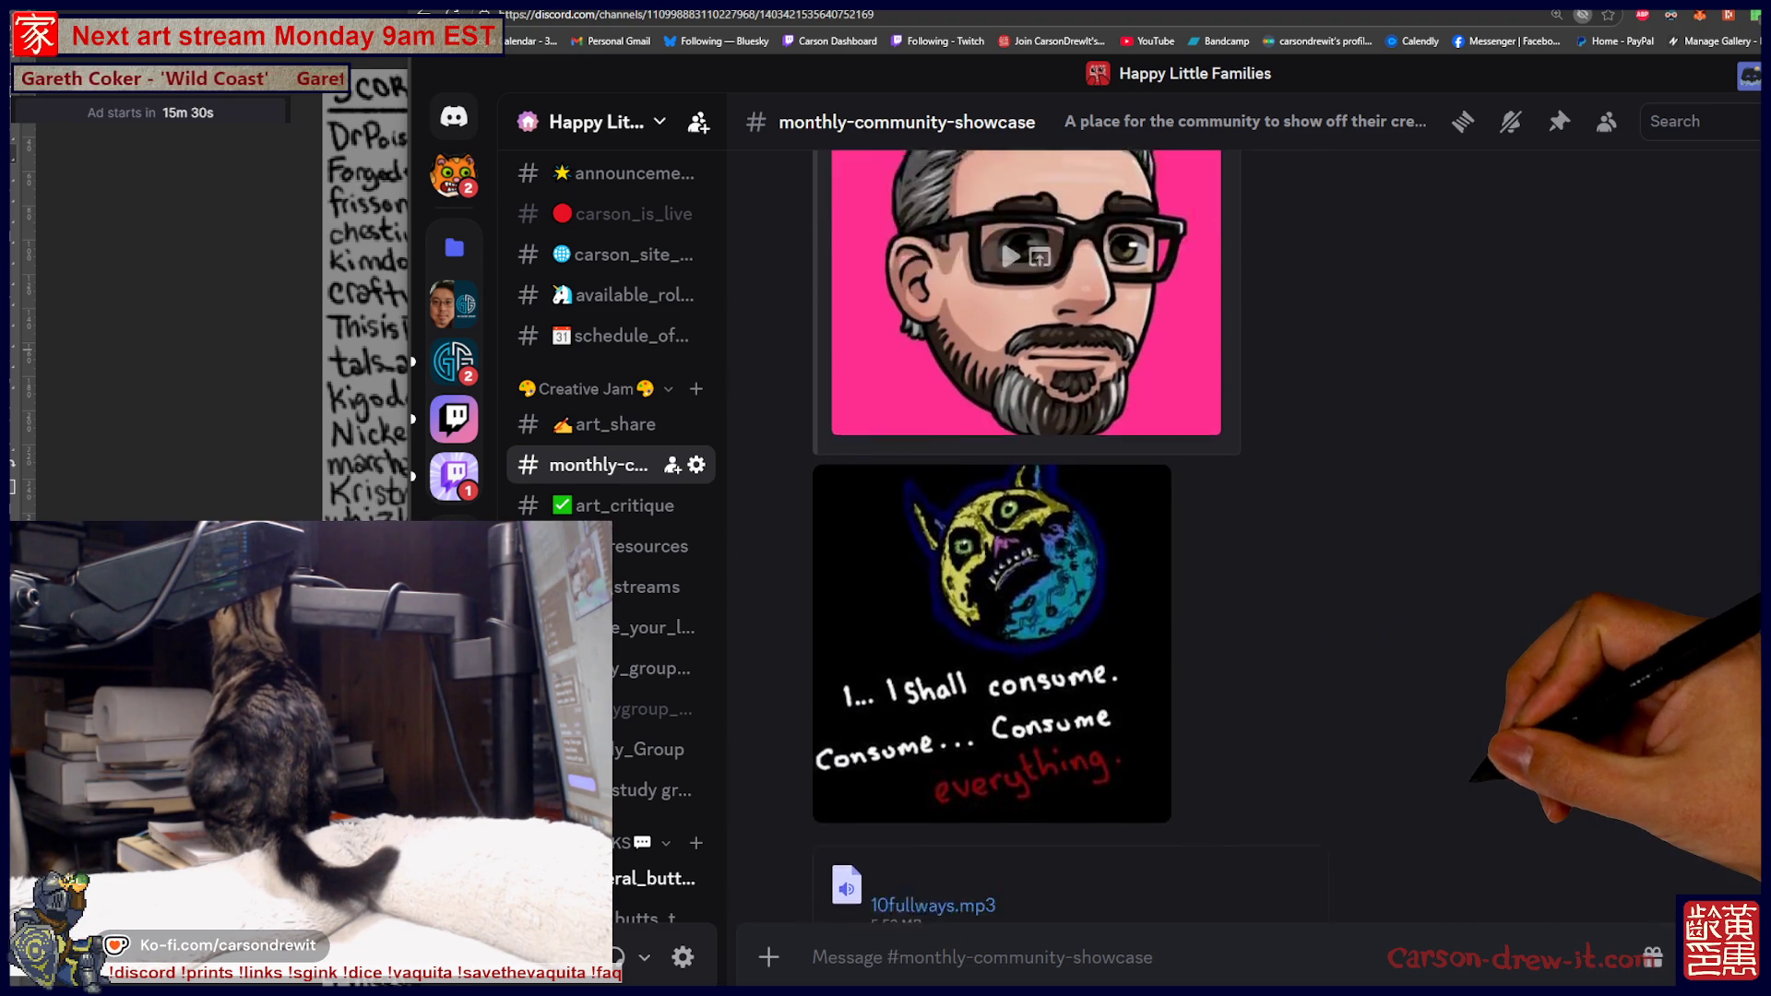
scroll(1082, 454, "up", 3)
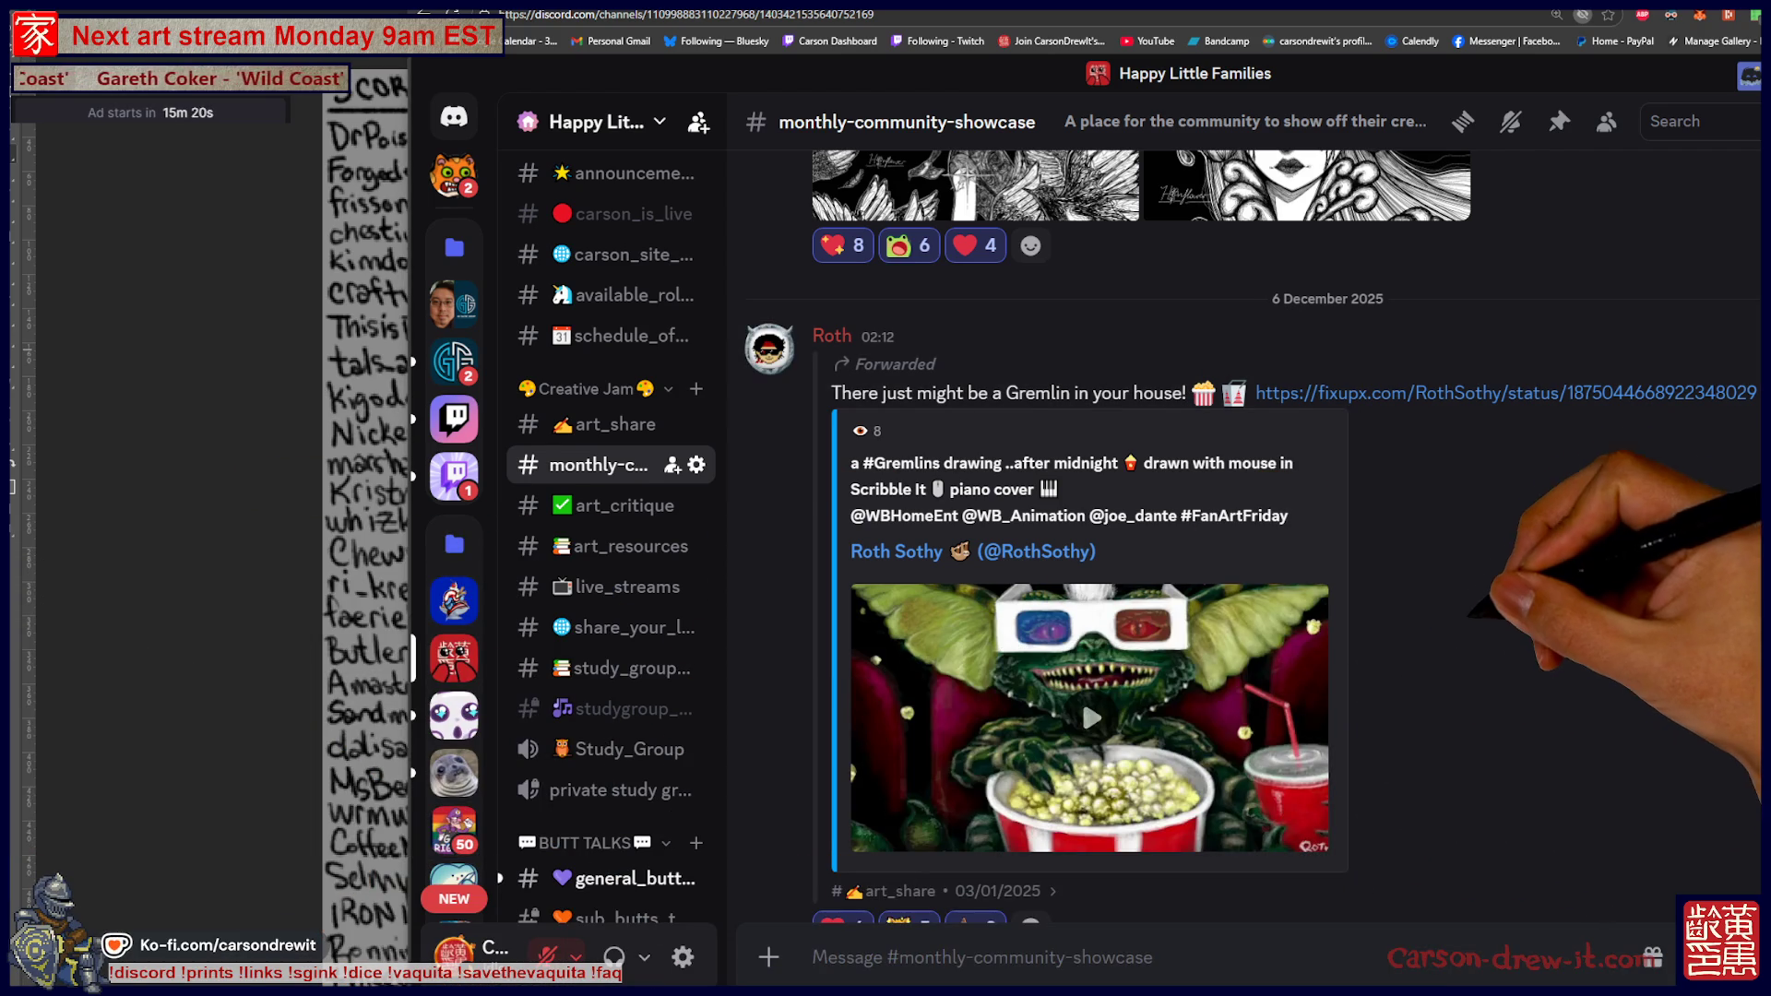
scroll(1141, 535, "up", 4)
scroll(1142, 535, "up", 2)
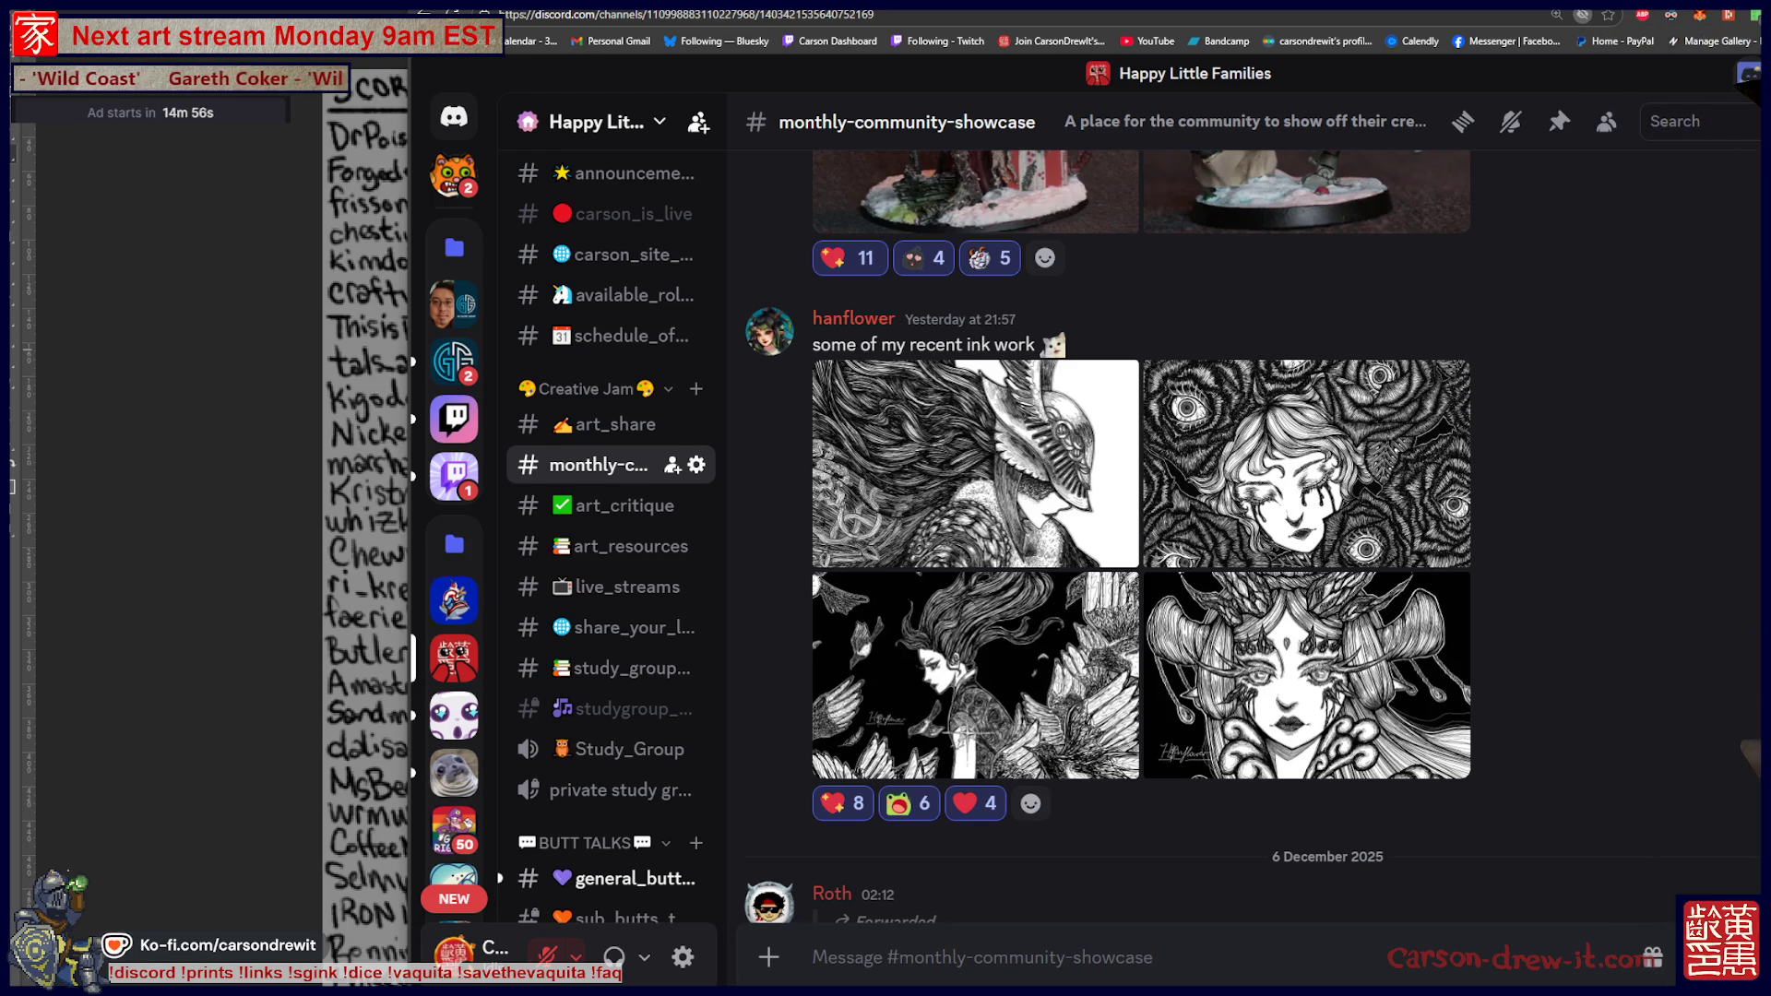
scroll(1245, 535, "up", 4)
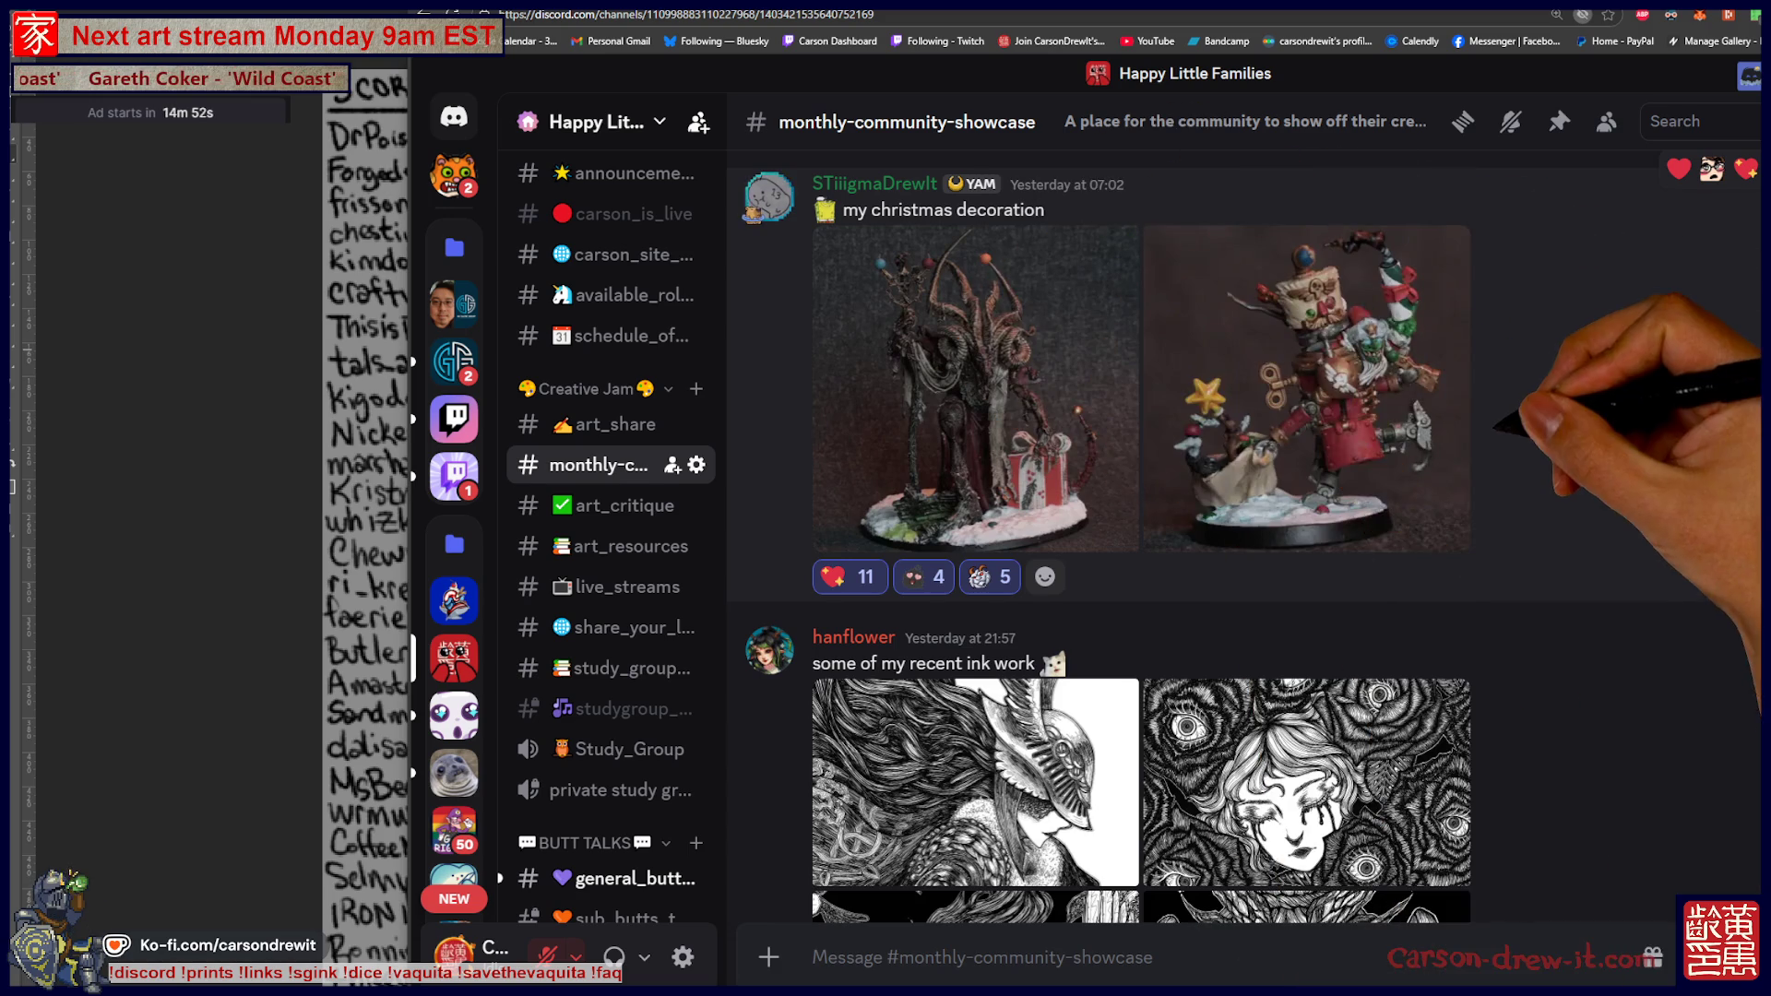
scroll(1246, 535, "up", 4)
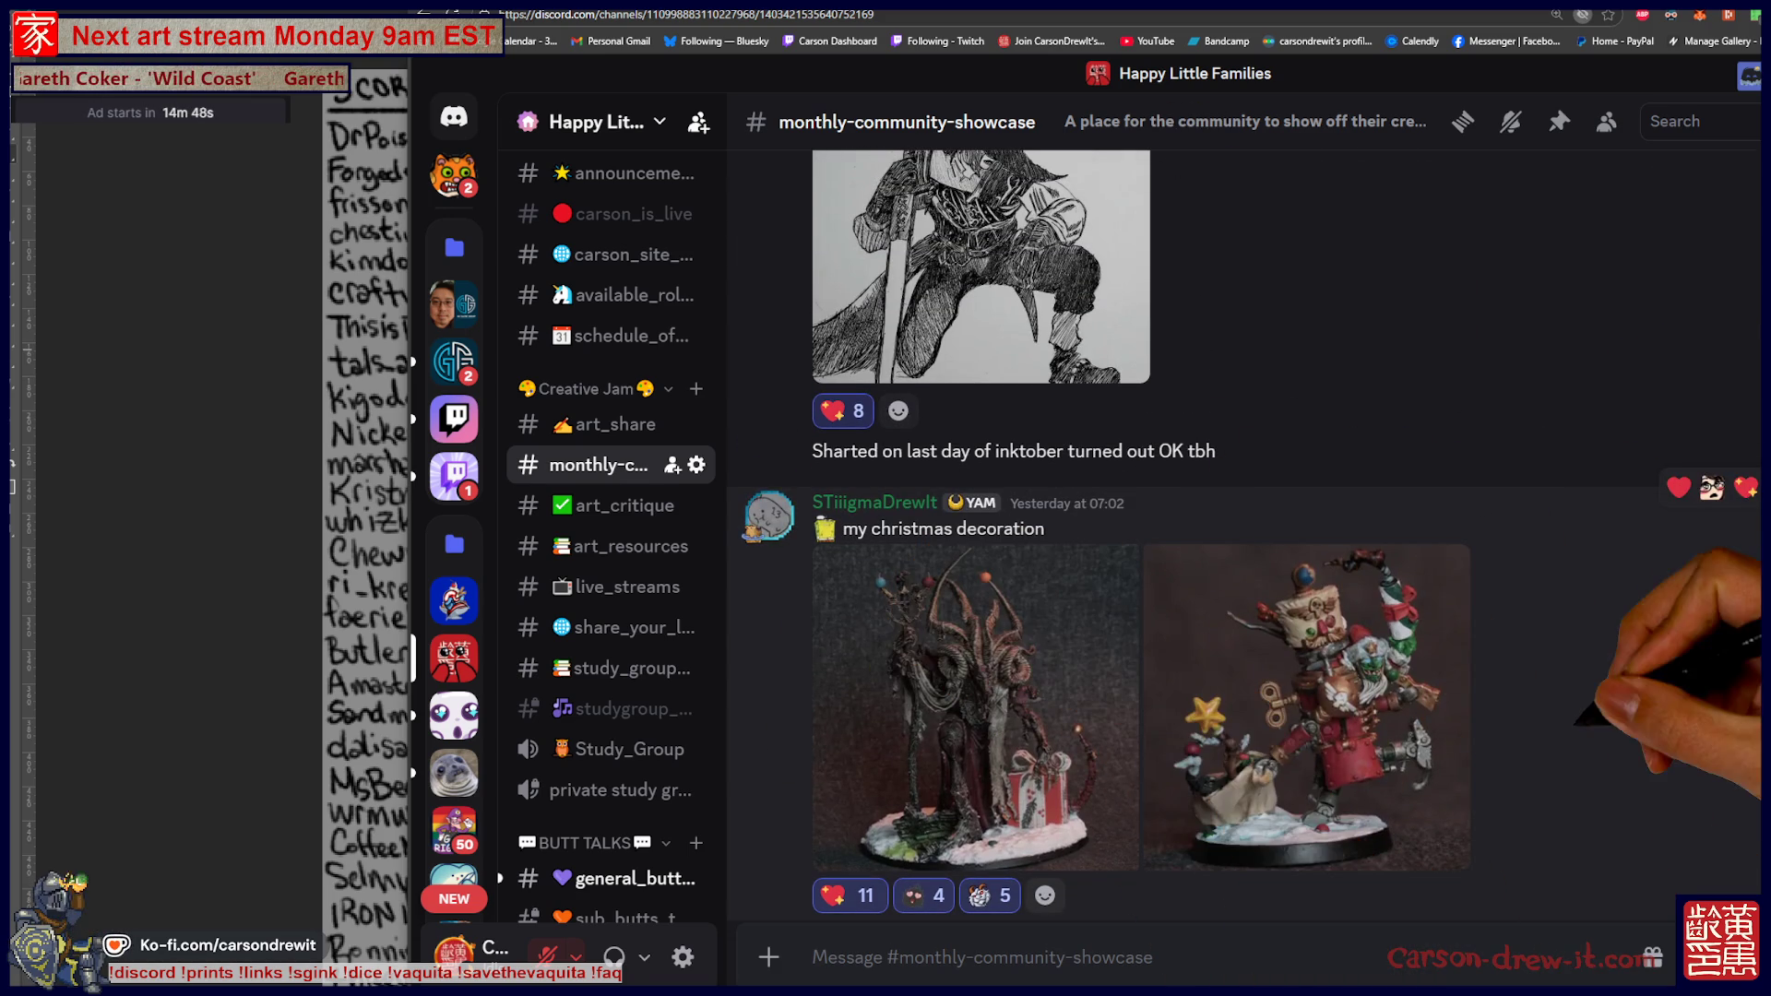
Scroll up to the sample-flip mp3 post and add a CatHearts reaction, raising it to 3
scroll(1246, 535, "up", 3)
scroll(1246, 535, "up", 2)
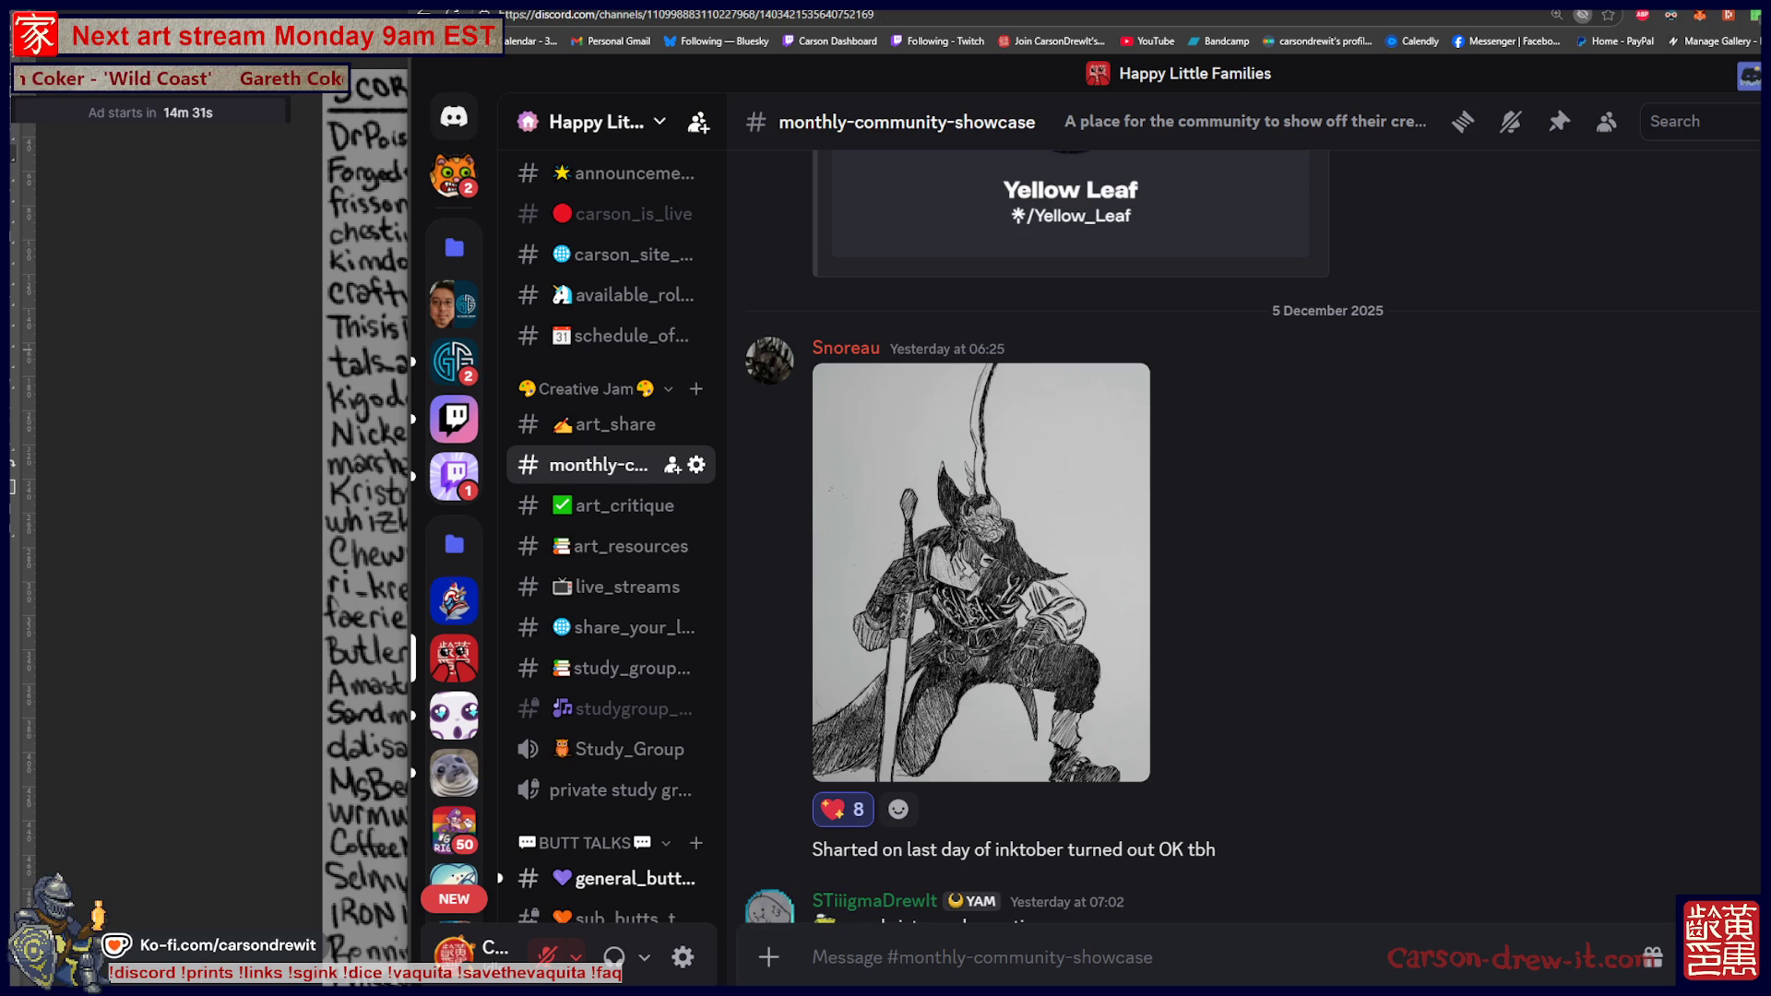
scroll(1245, 554, "up", 5)
scroll(1246, 553, "up", 3)
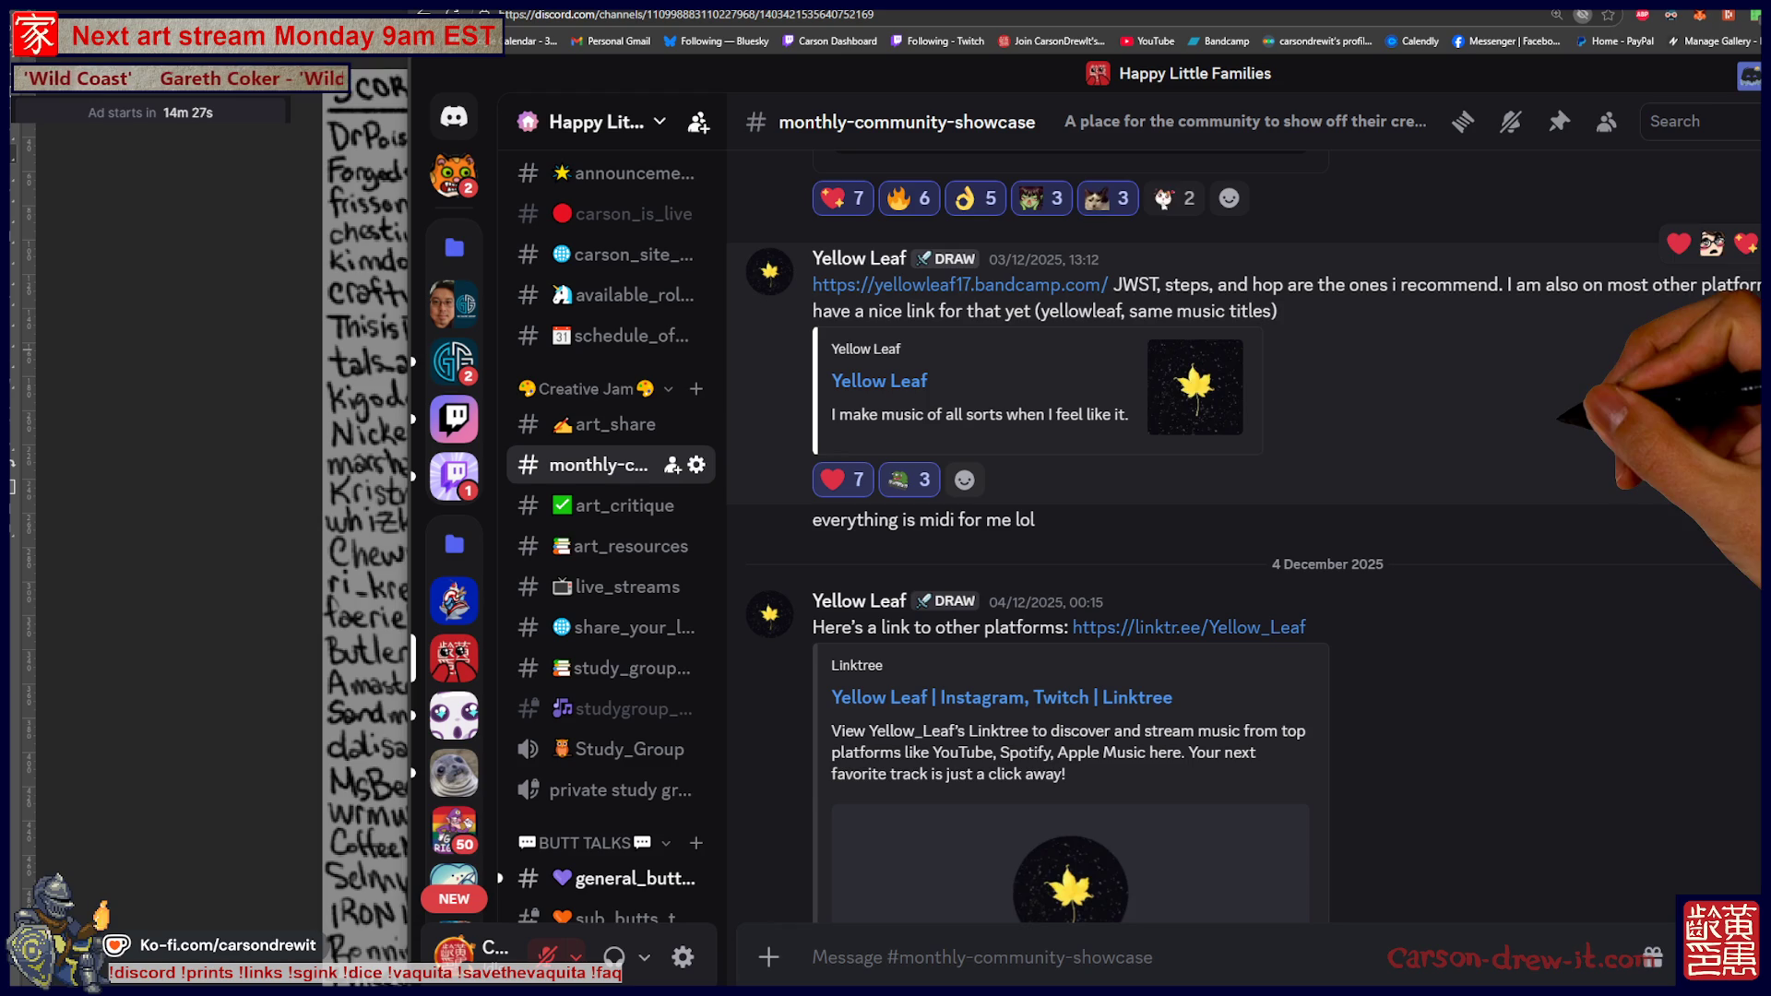
scroll(1245, 553, "up", 4)
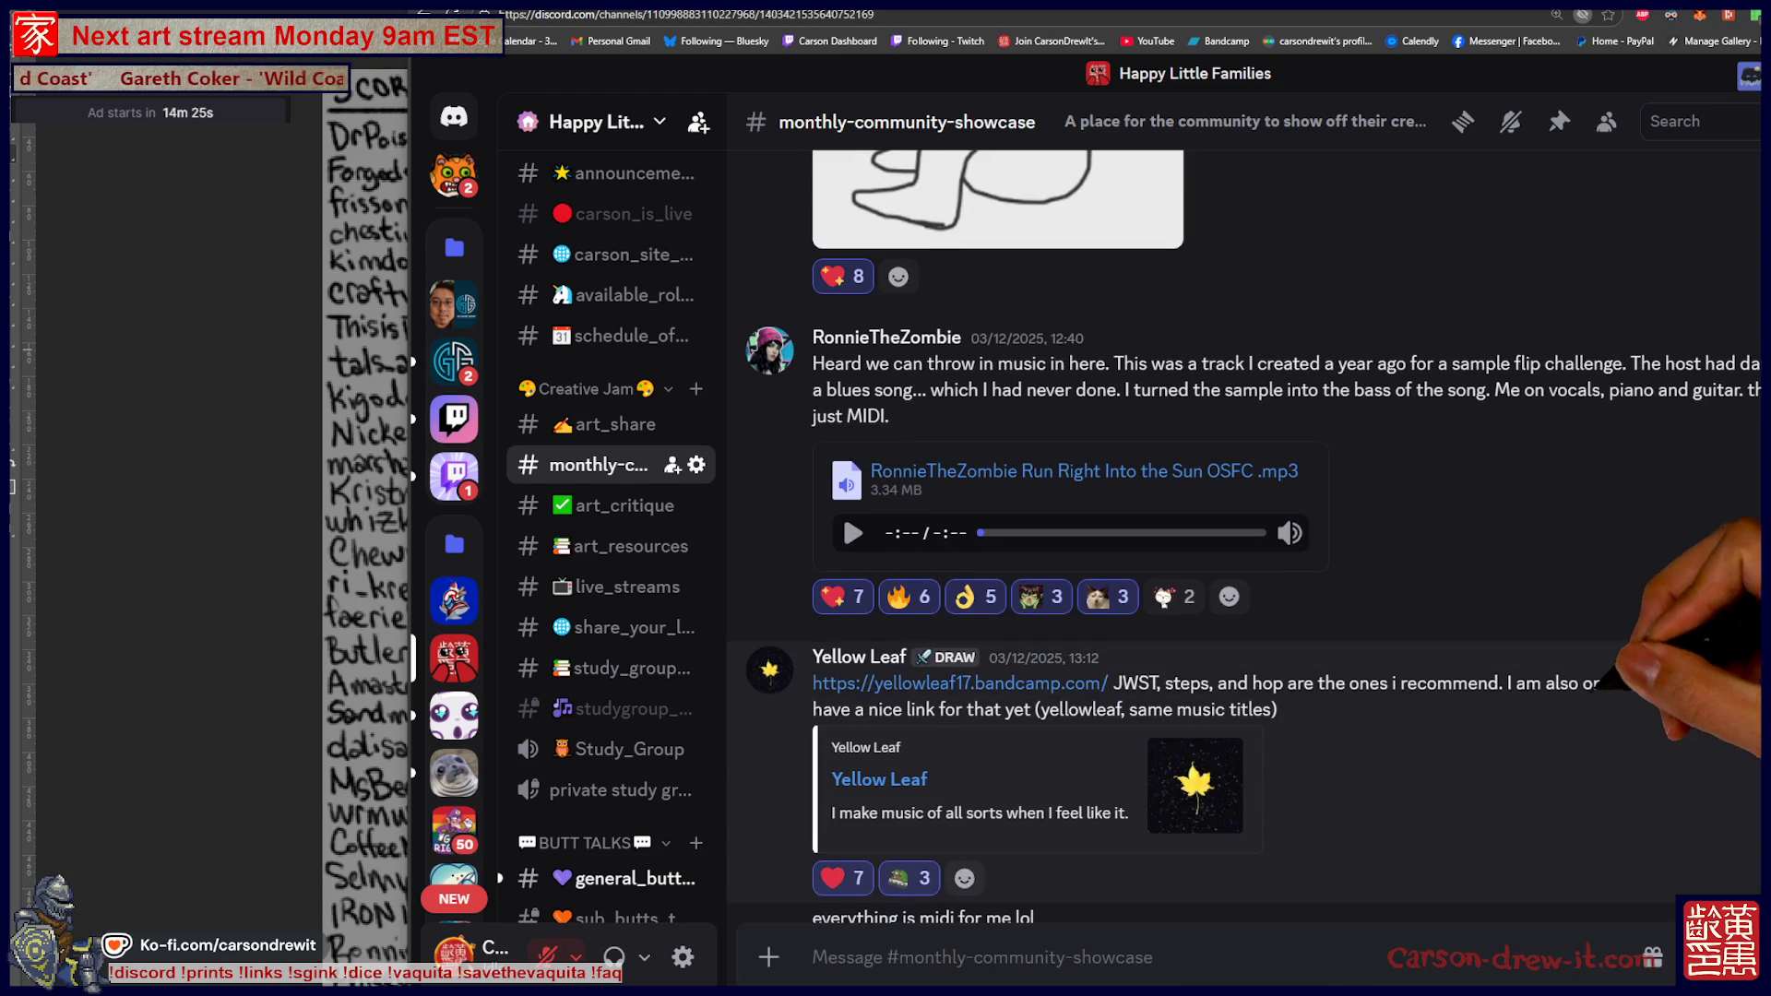
scroll(1245, 553, "up", 1)
scroll(1246, 553, "up", 1)
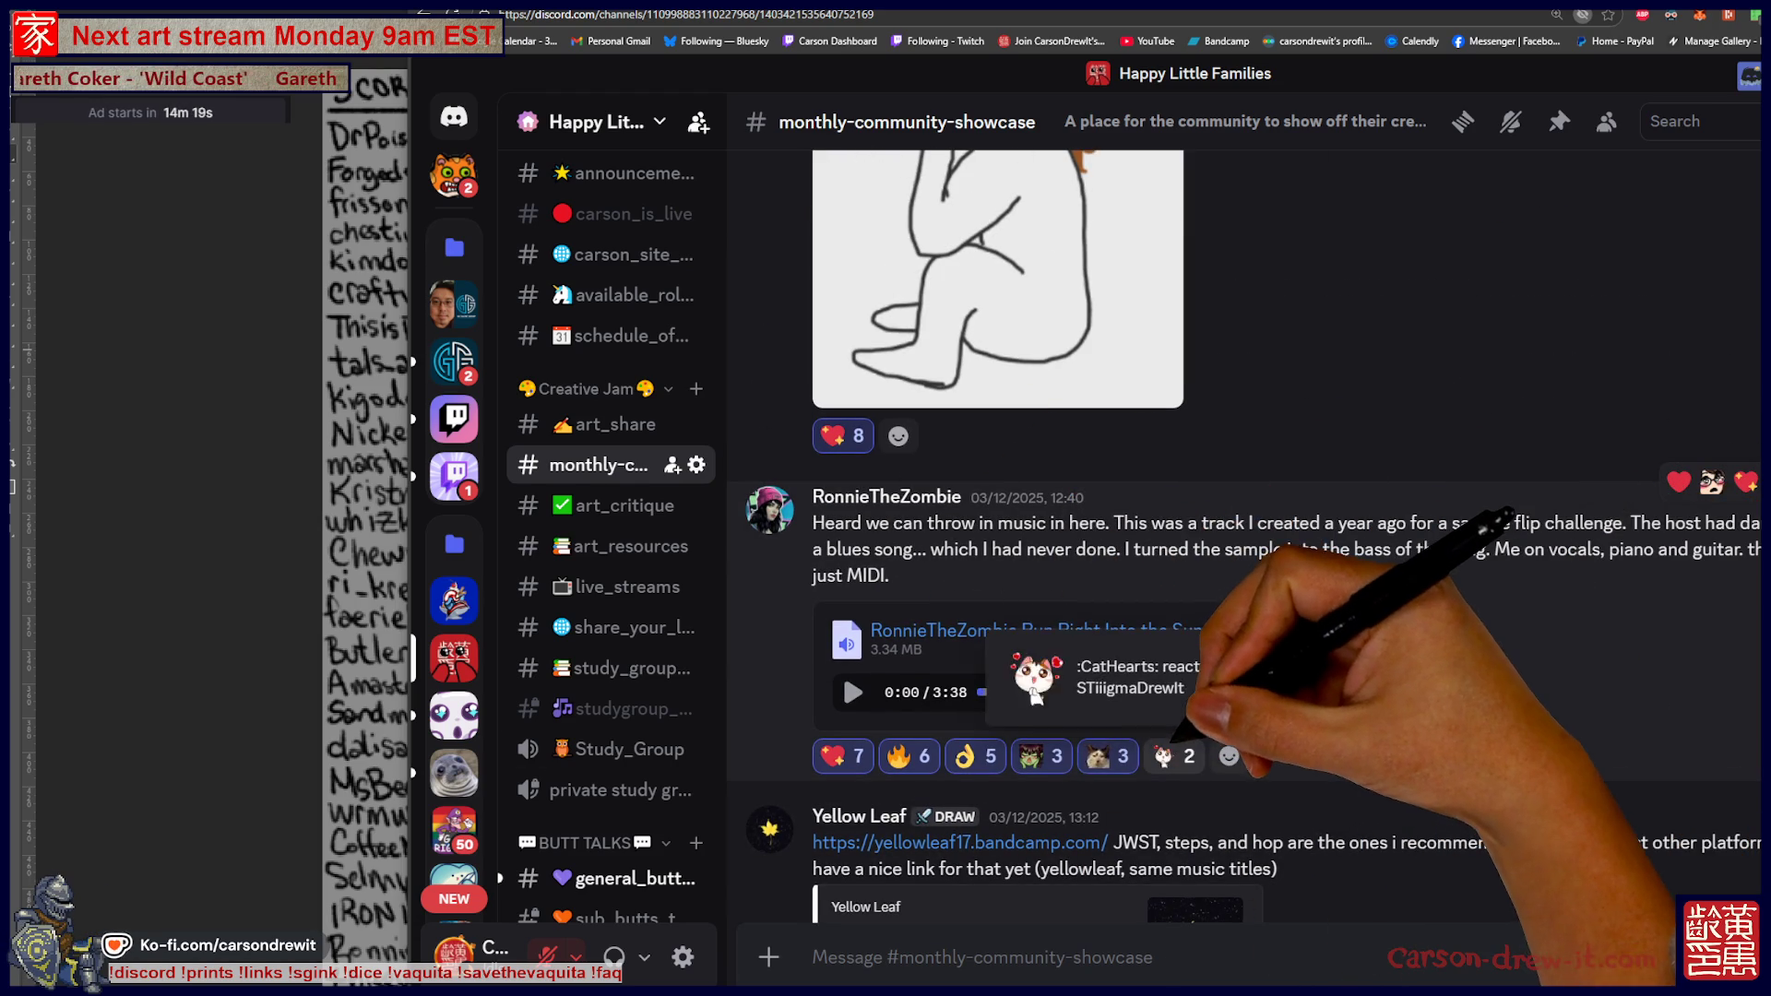
left_click(1173, 757)
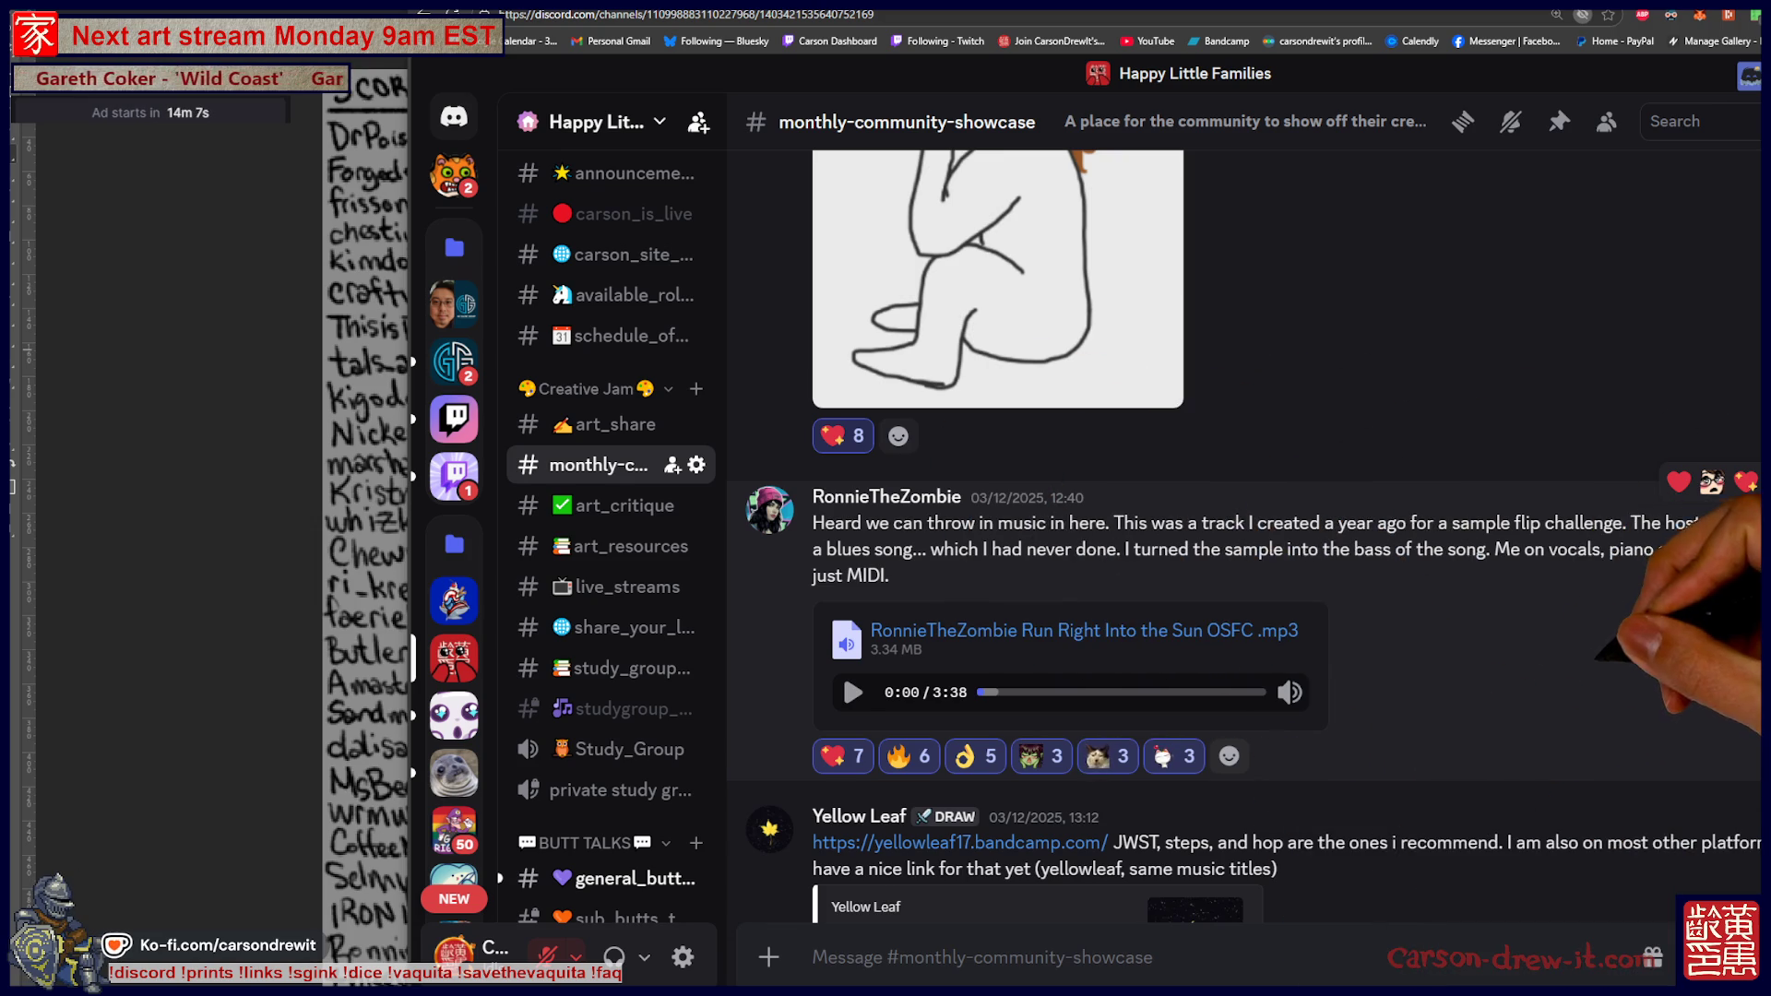
scroll(1600, 639, "up", 4)
scroll(1605, 641, "up", 2)
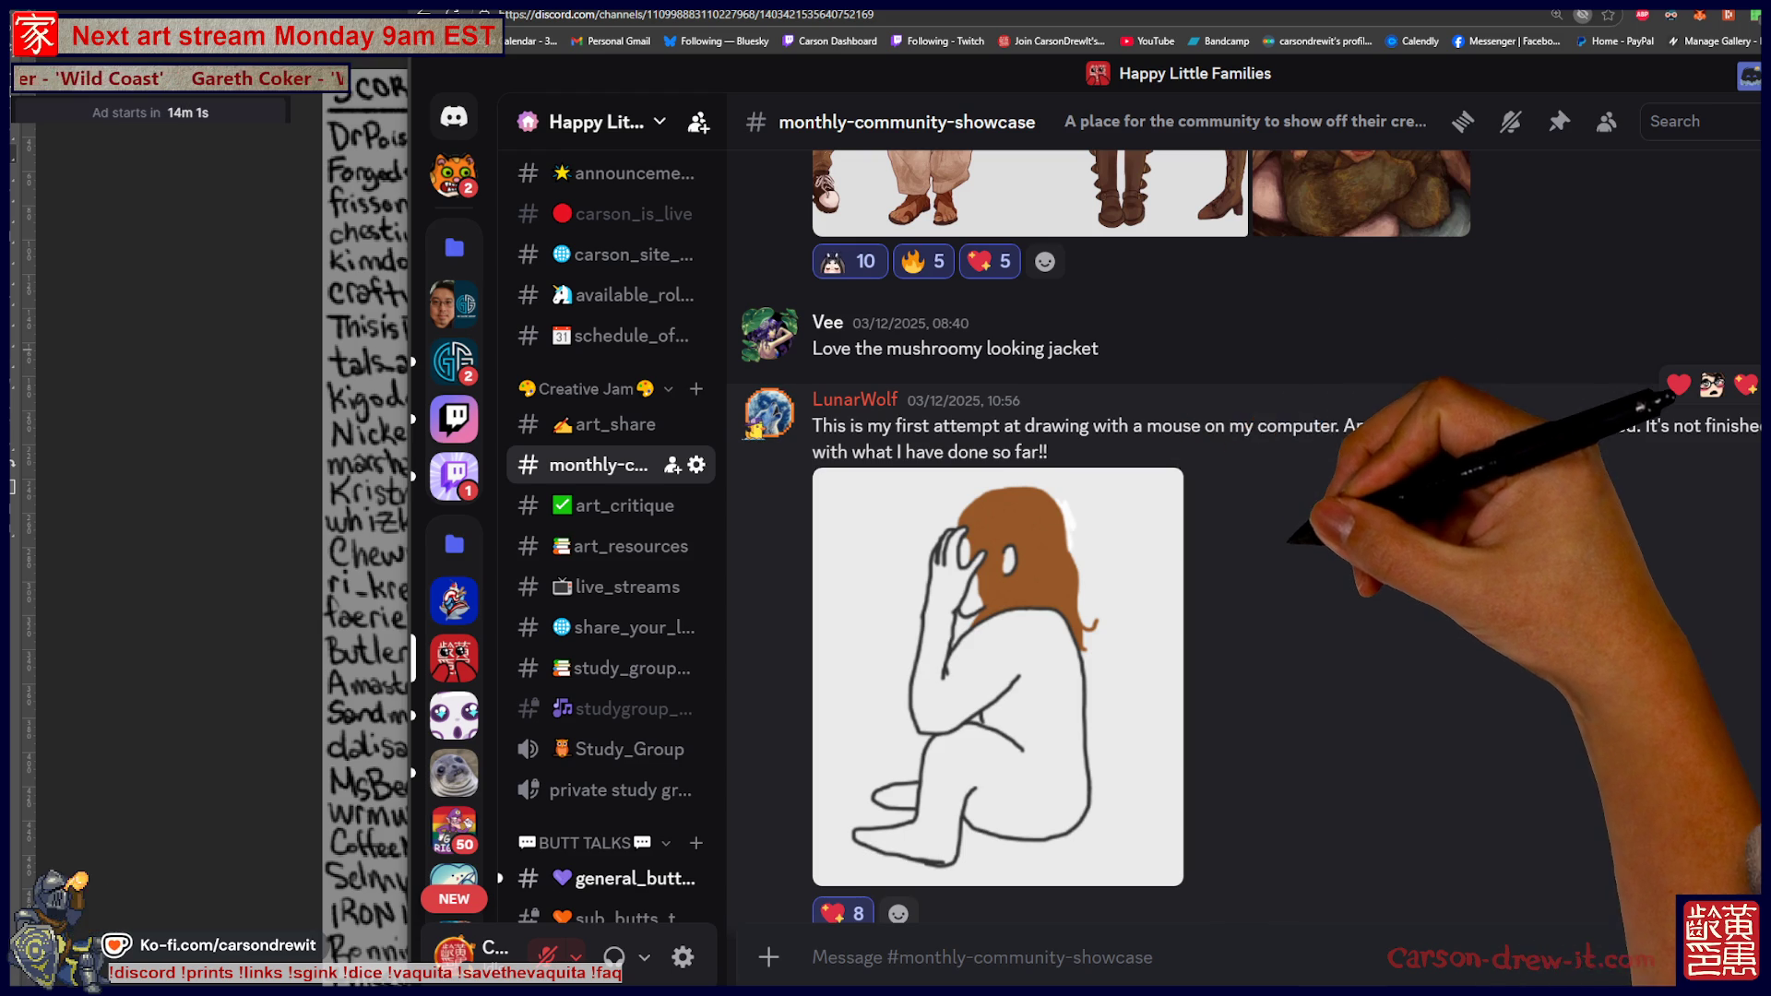
scroll(1605, 641, "up", 2)
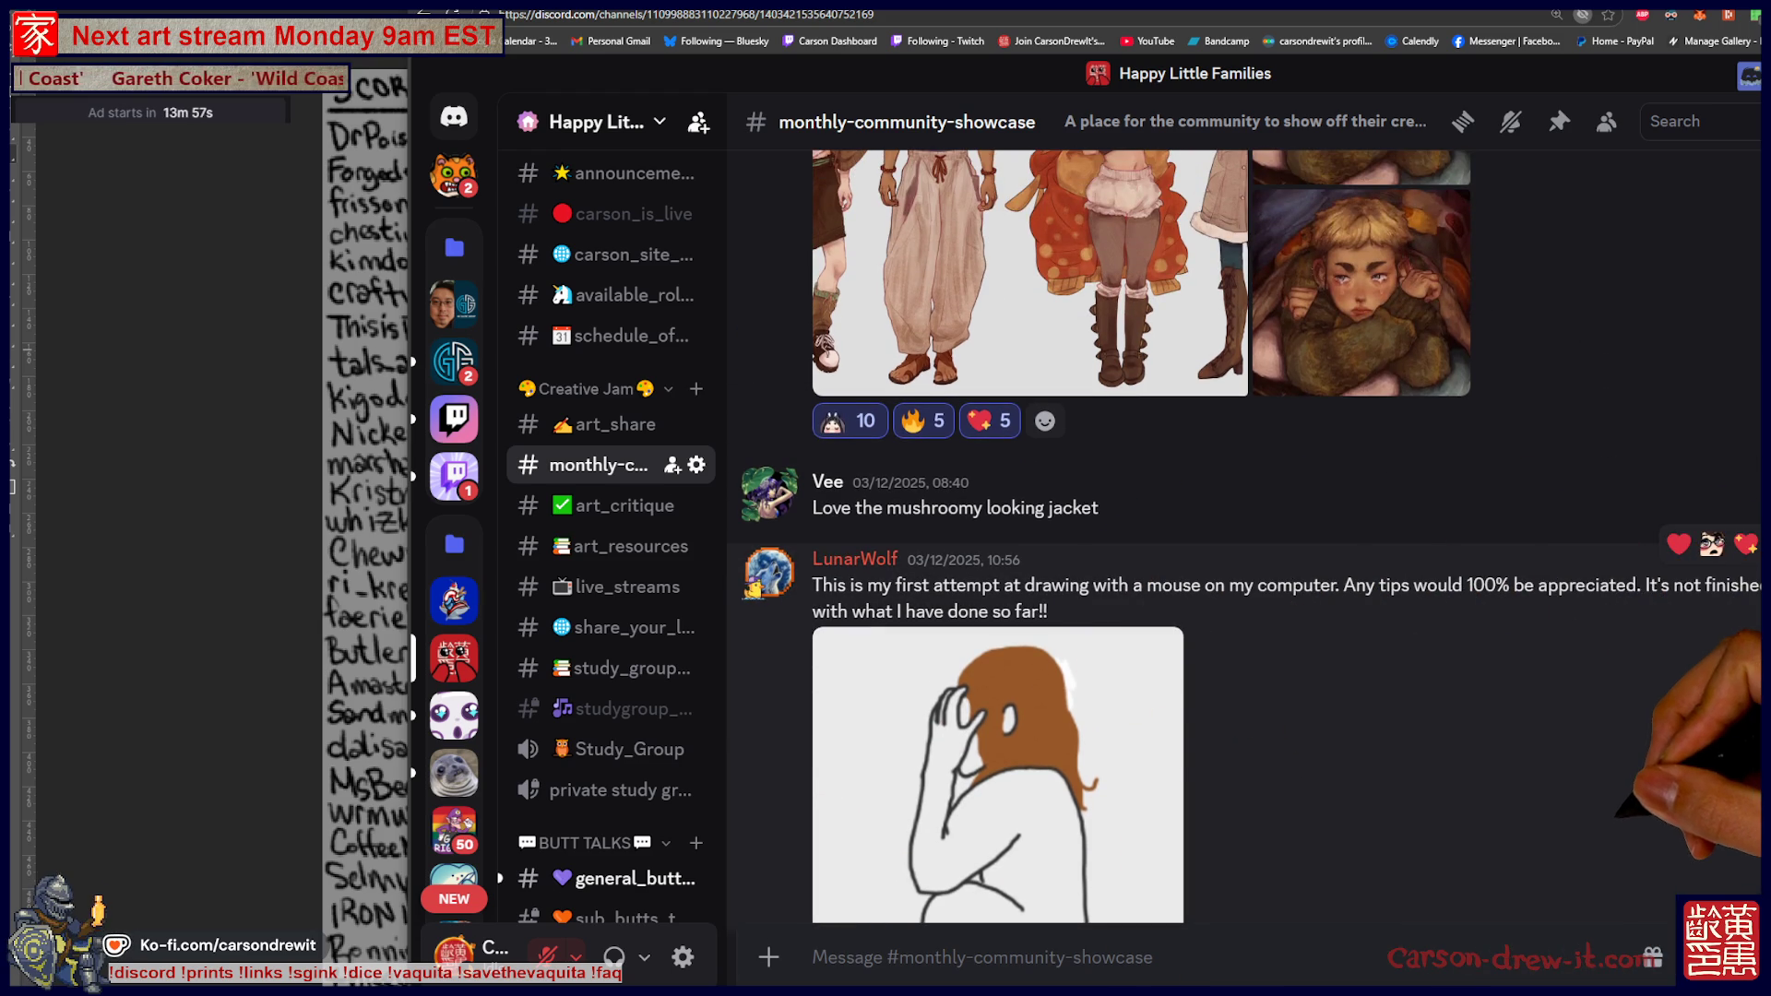
scroll(1142, 535, "up", 5)
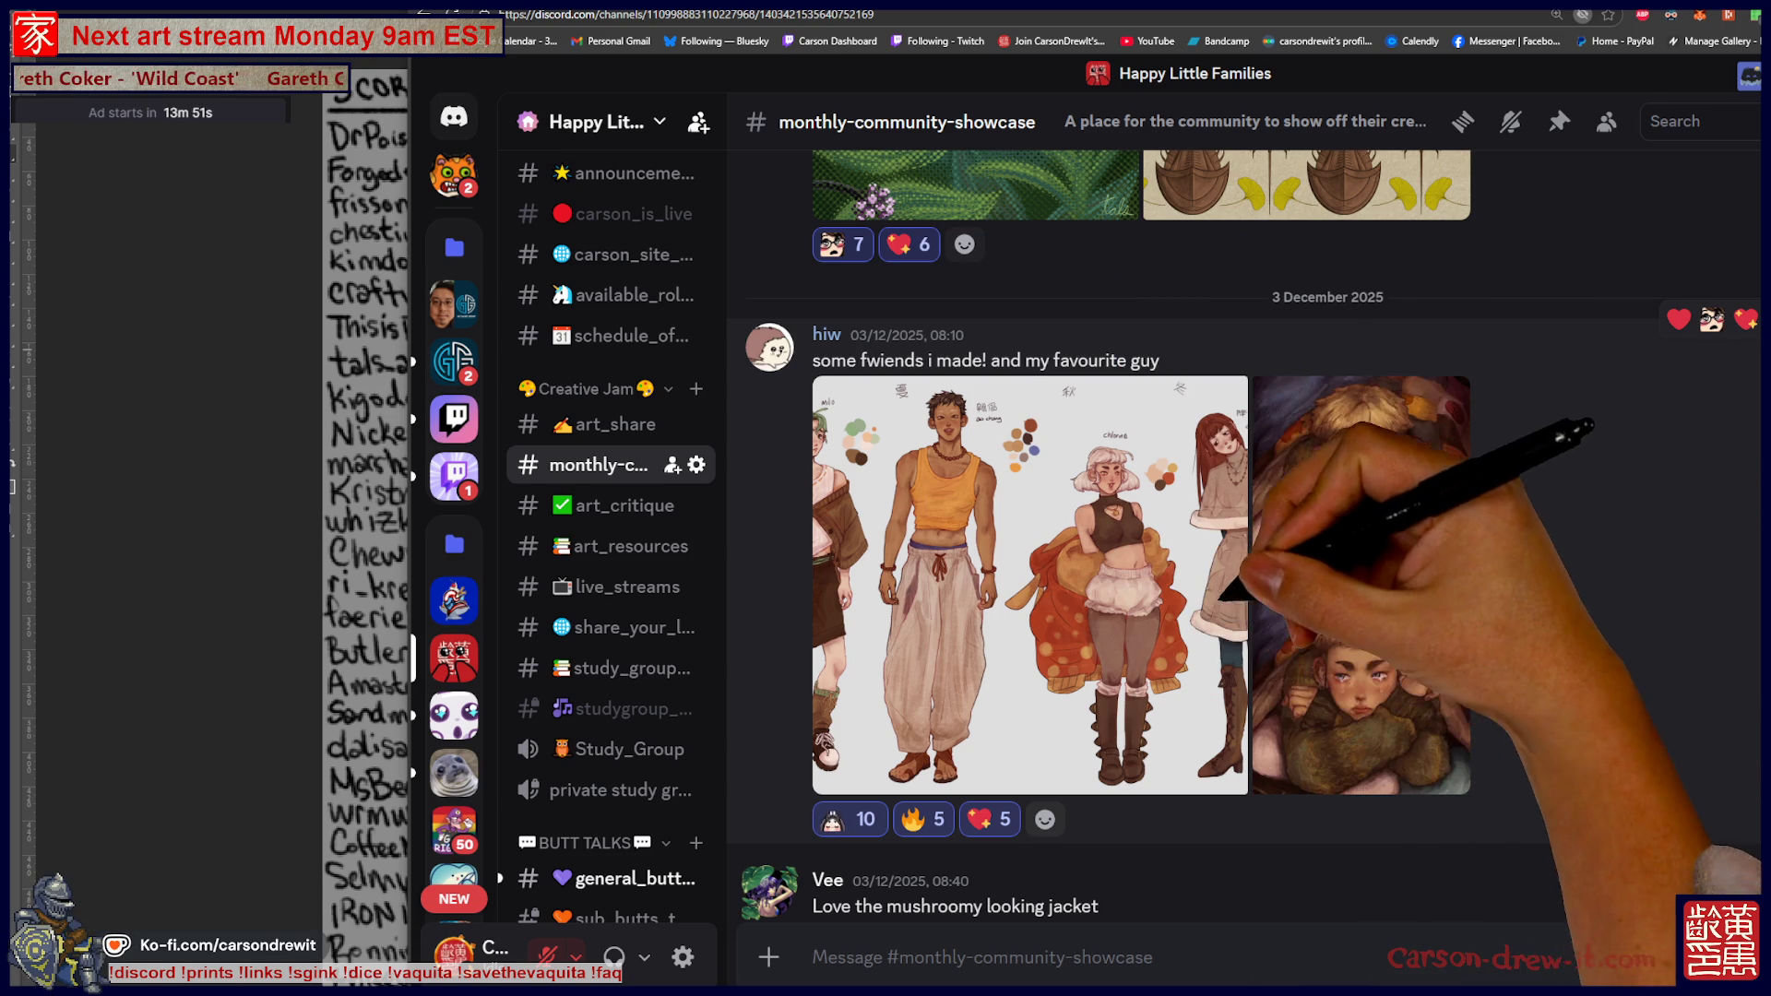
scroll(1141, 535, "up", 5)
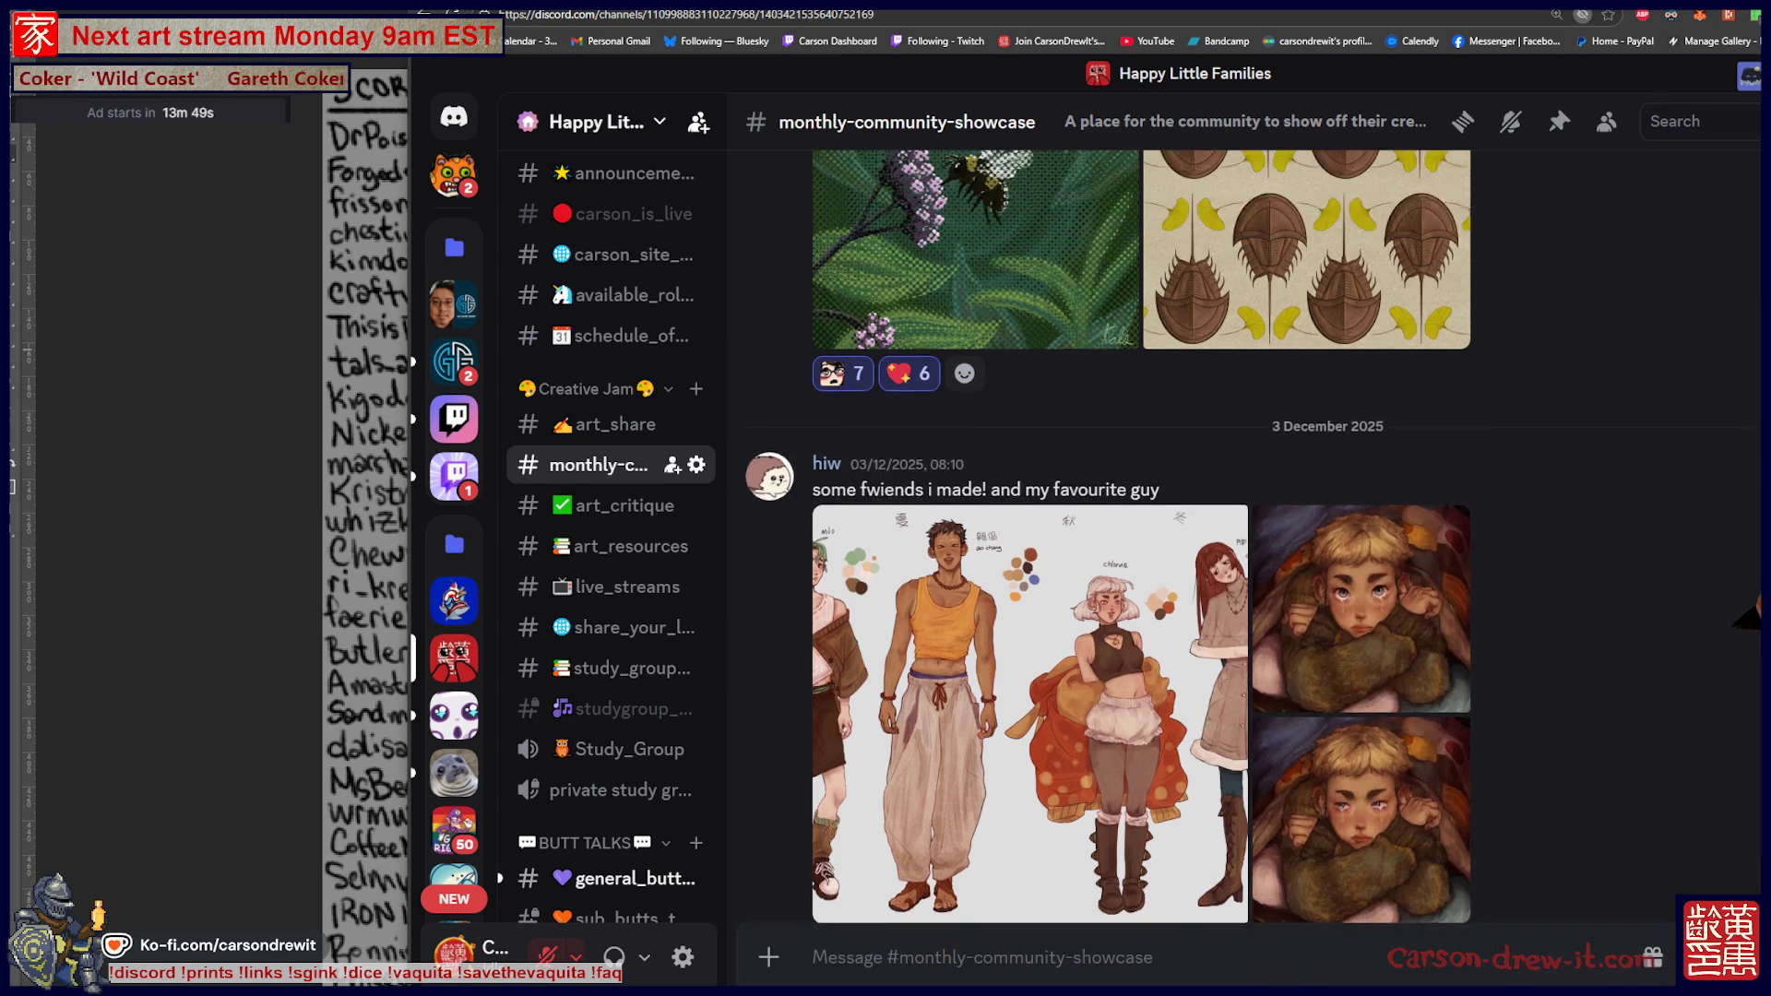
scroll(1142, 535, "up", 1)
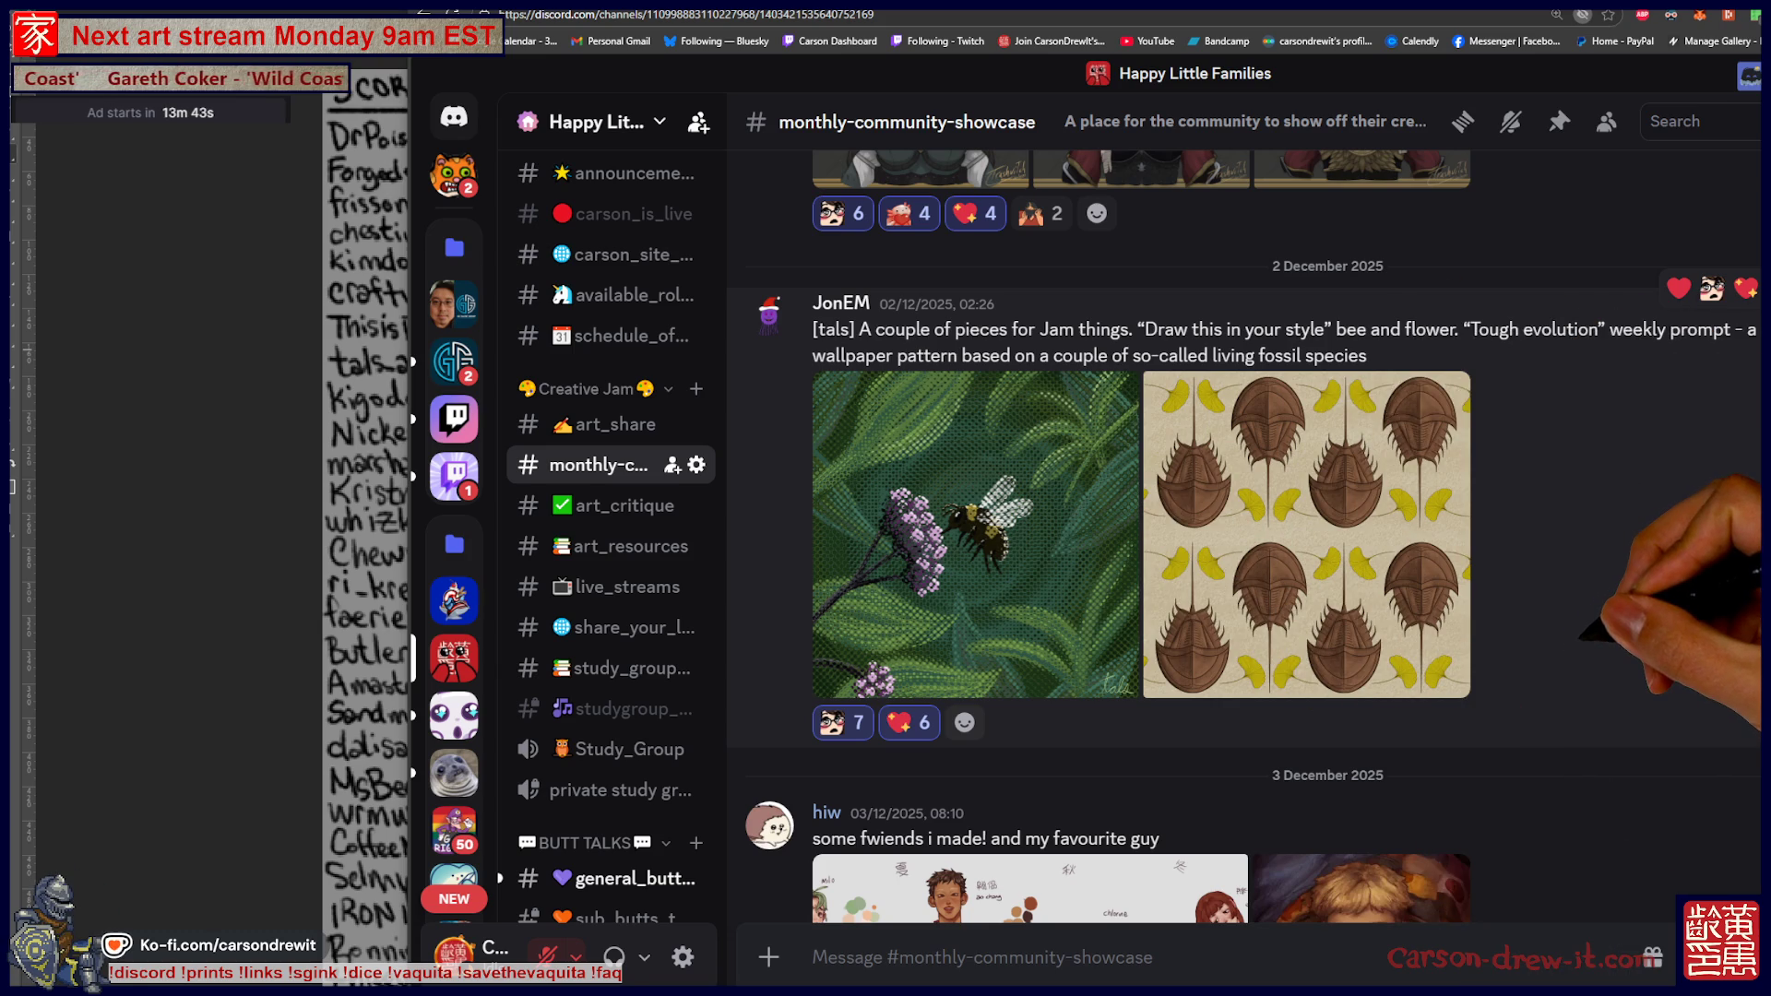
scroll(1141, 535, "up", 2)
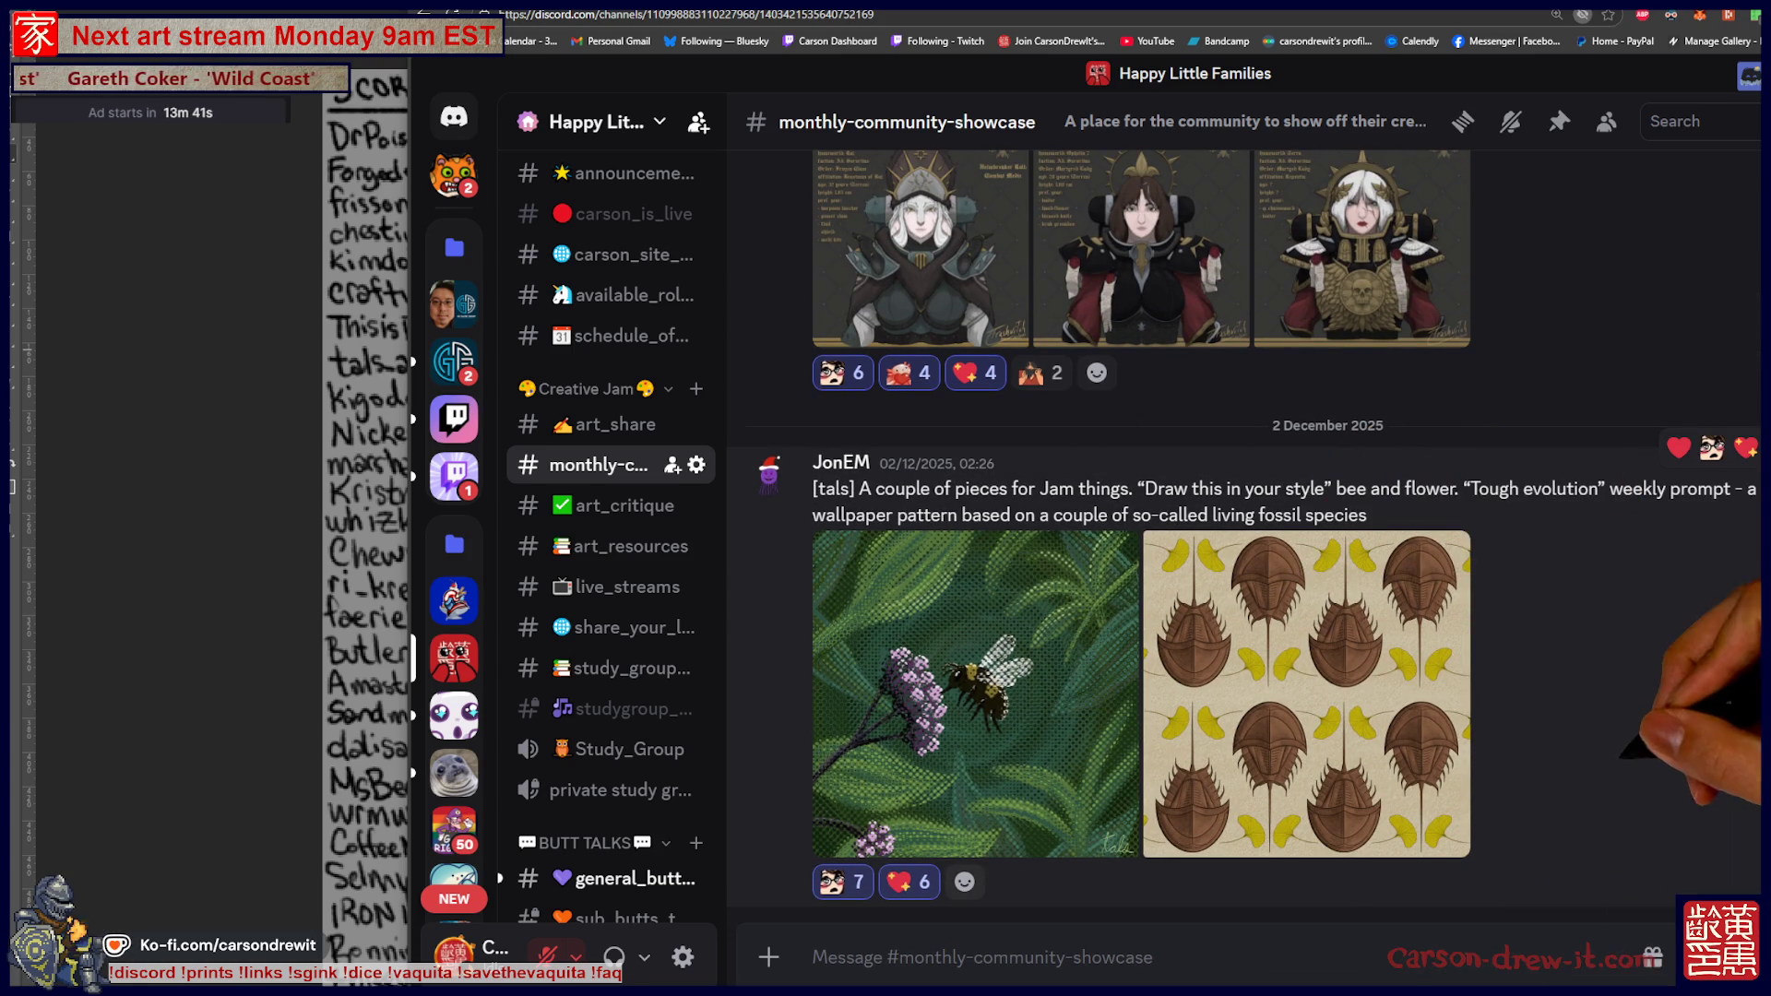
scroll(1141, 535, "up", 6)
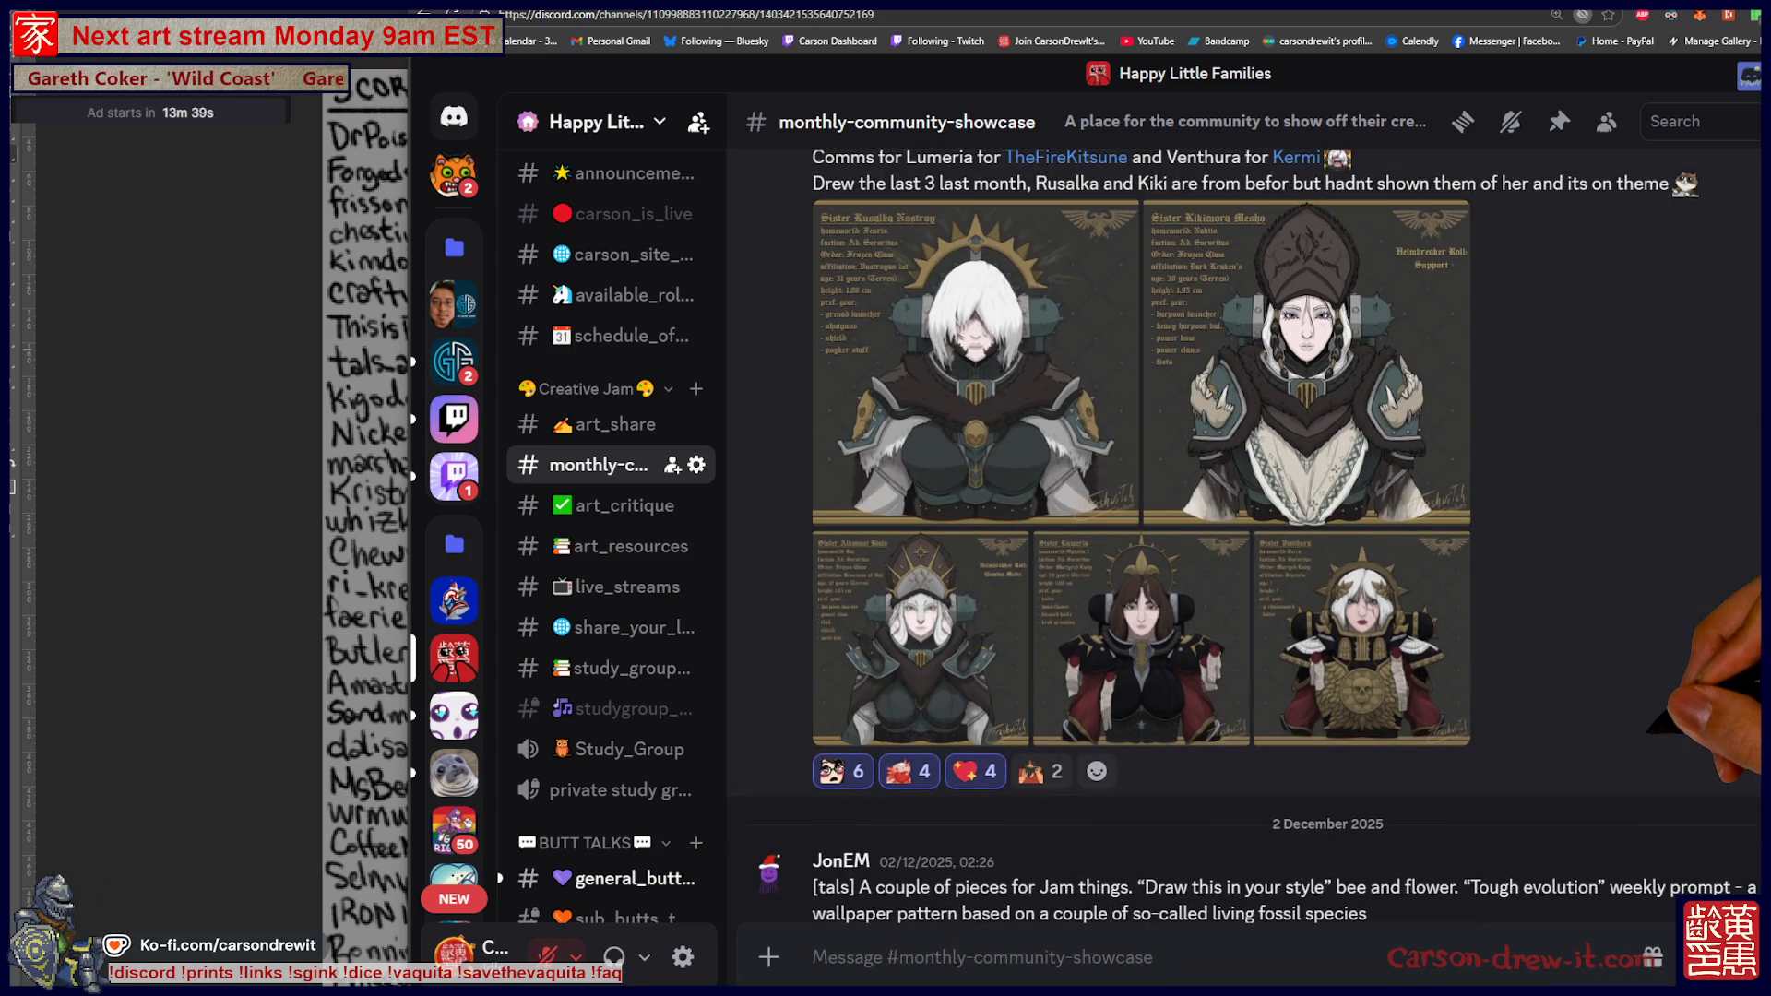
scroll(1141, 535, "up", 1)
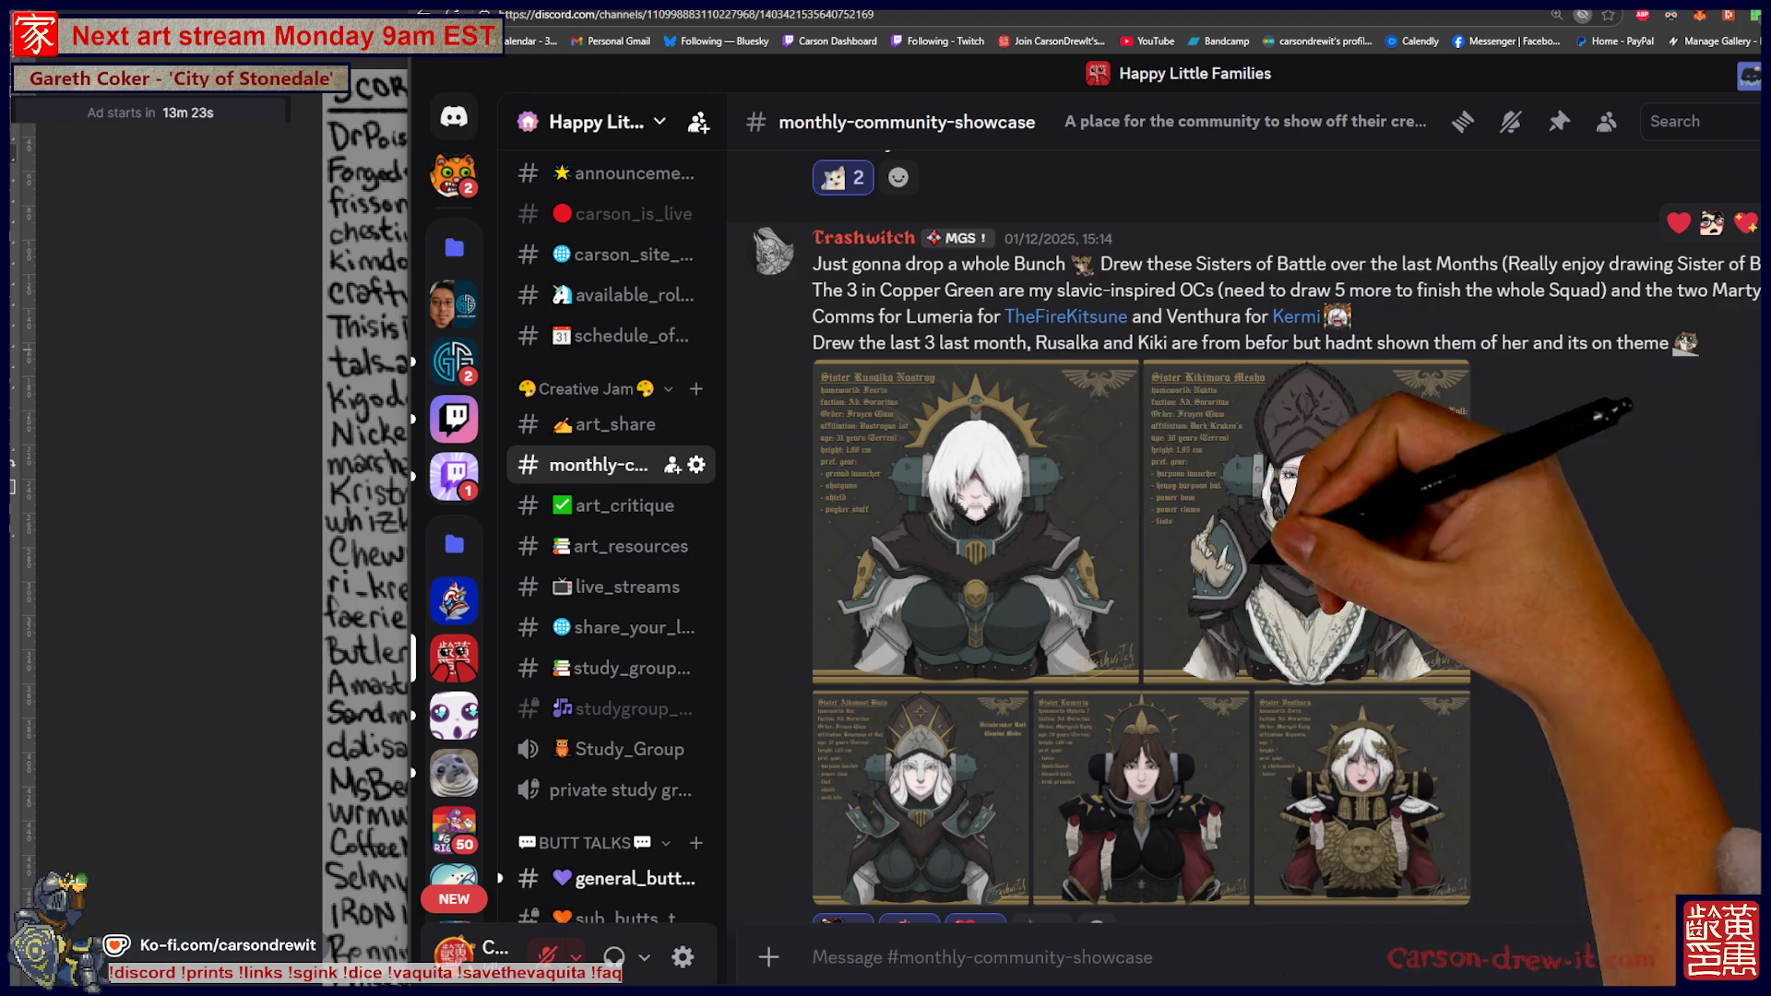
scroll(1245, 535, "up", 1)
scroll(1246, 535, "up", 5)
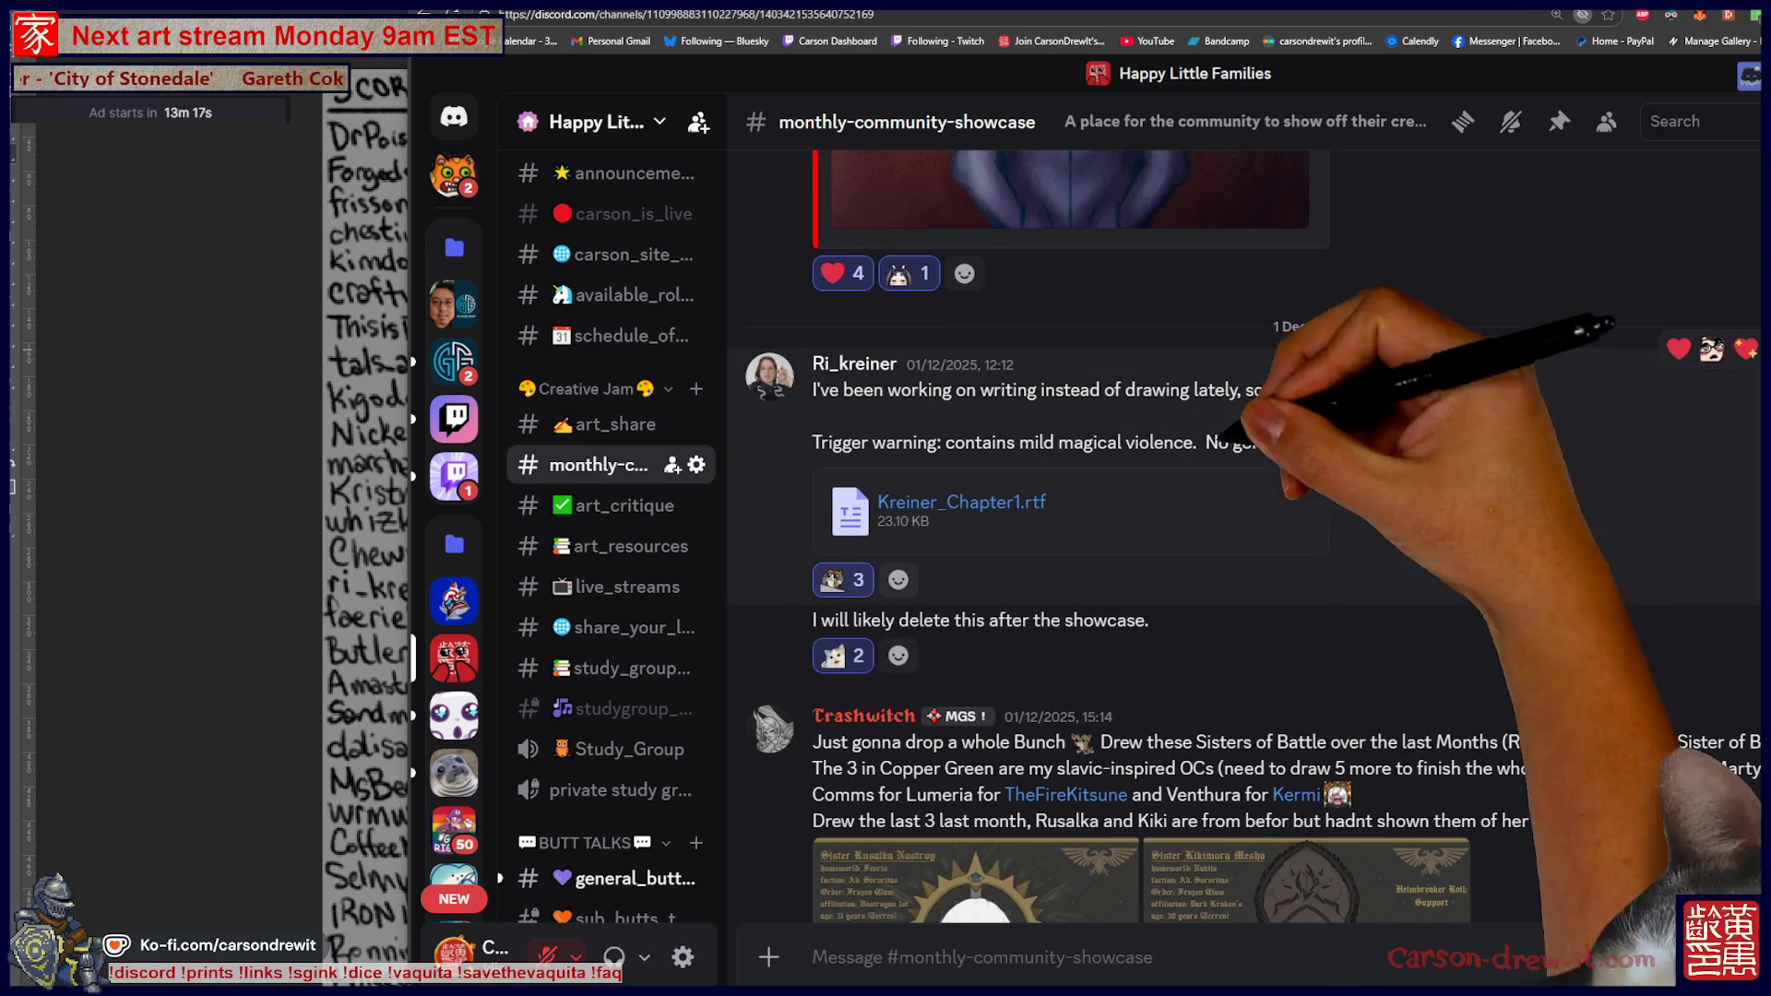
scroll(1246, 535, "up", 6)
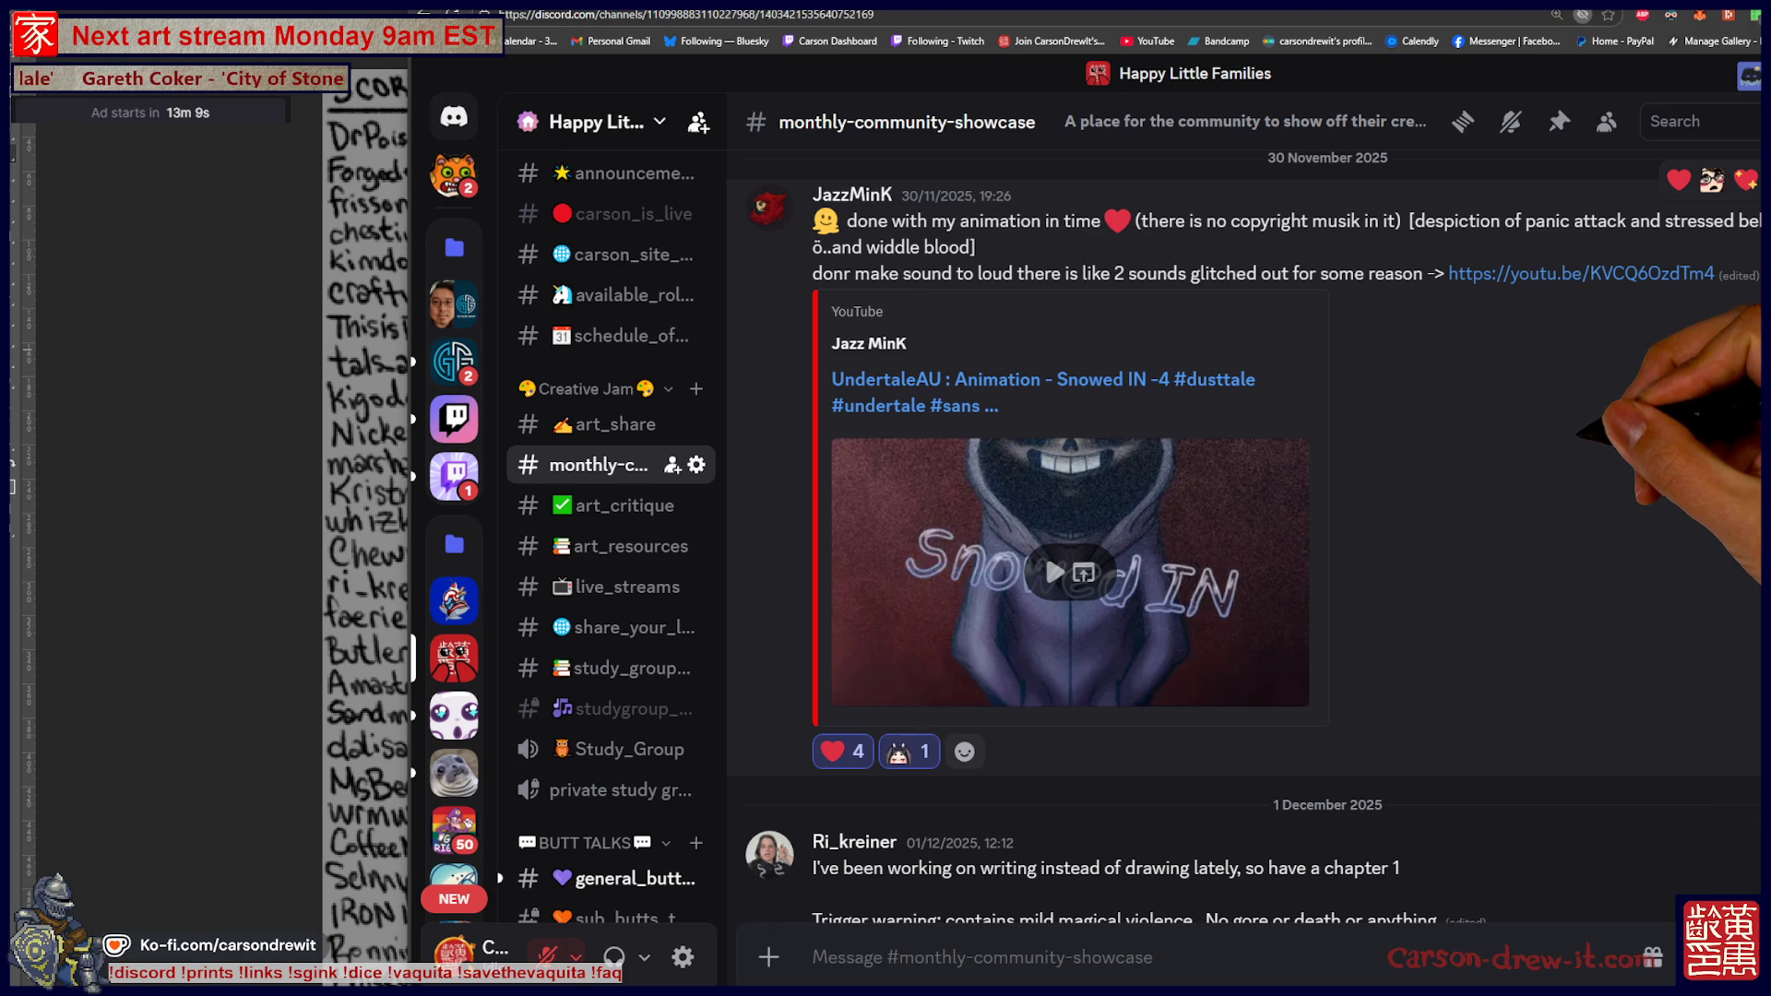
scroll(1246, 553, "down", 3)
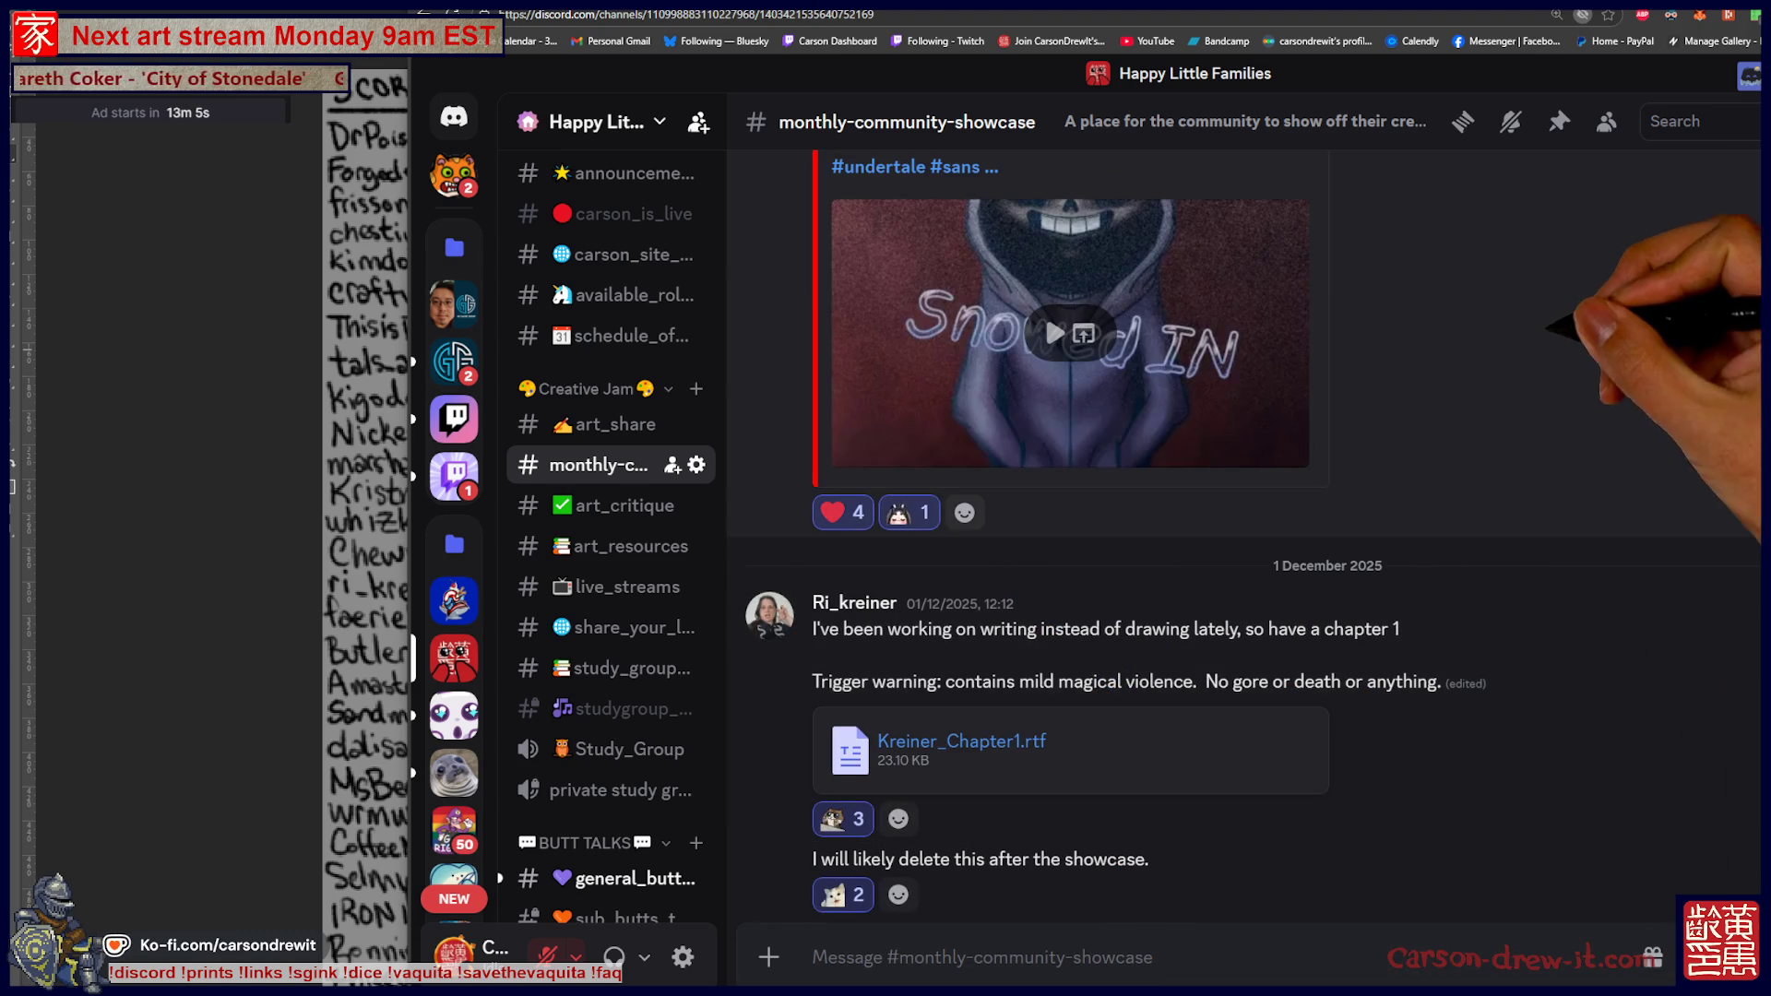
scroll(1246, 553, "up", 3)
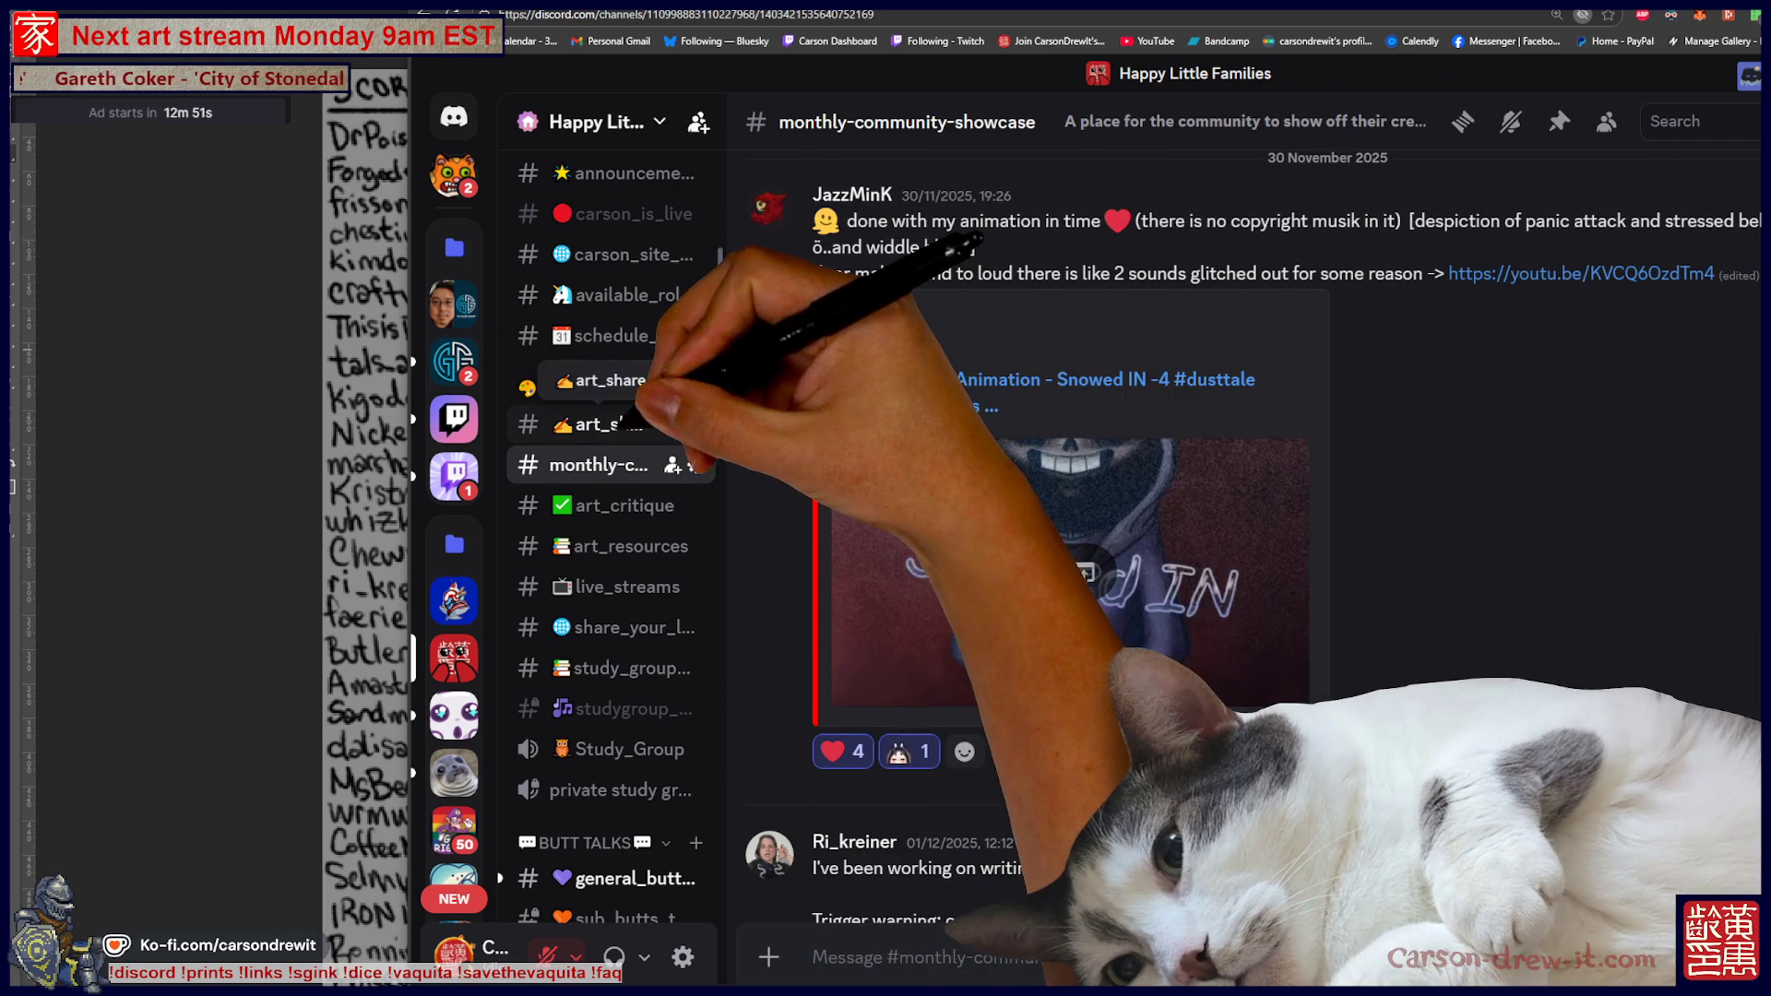
left_click(599, 423)
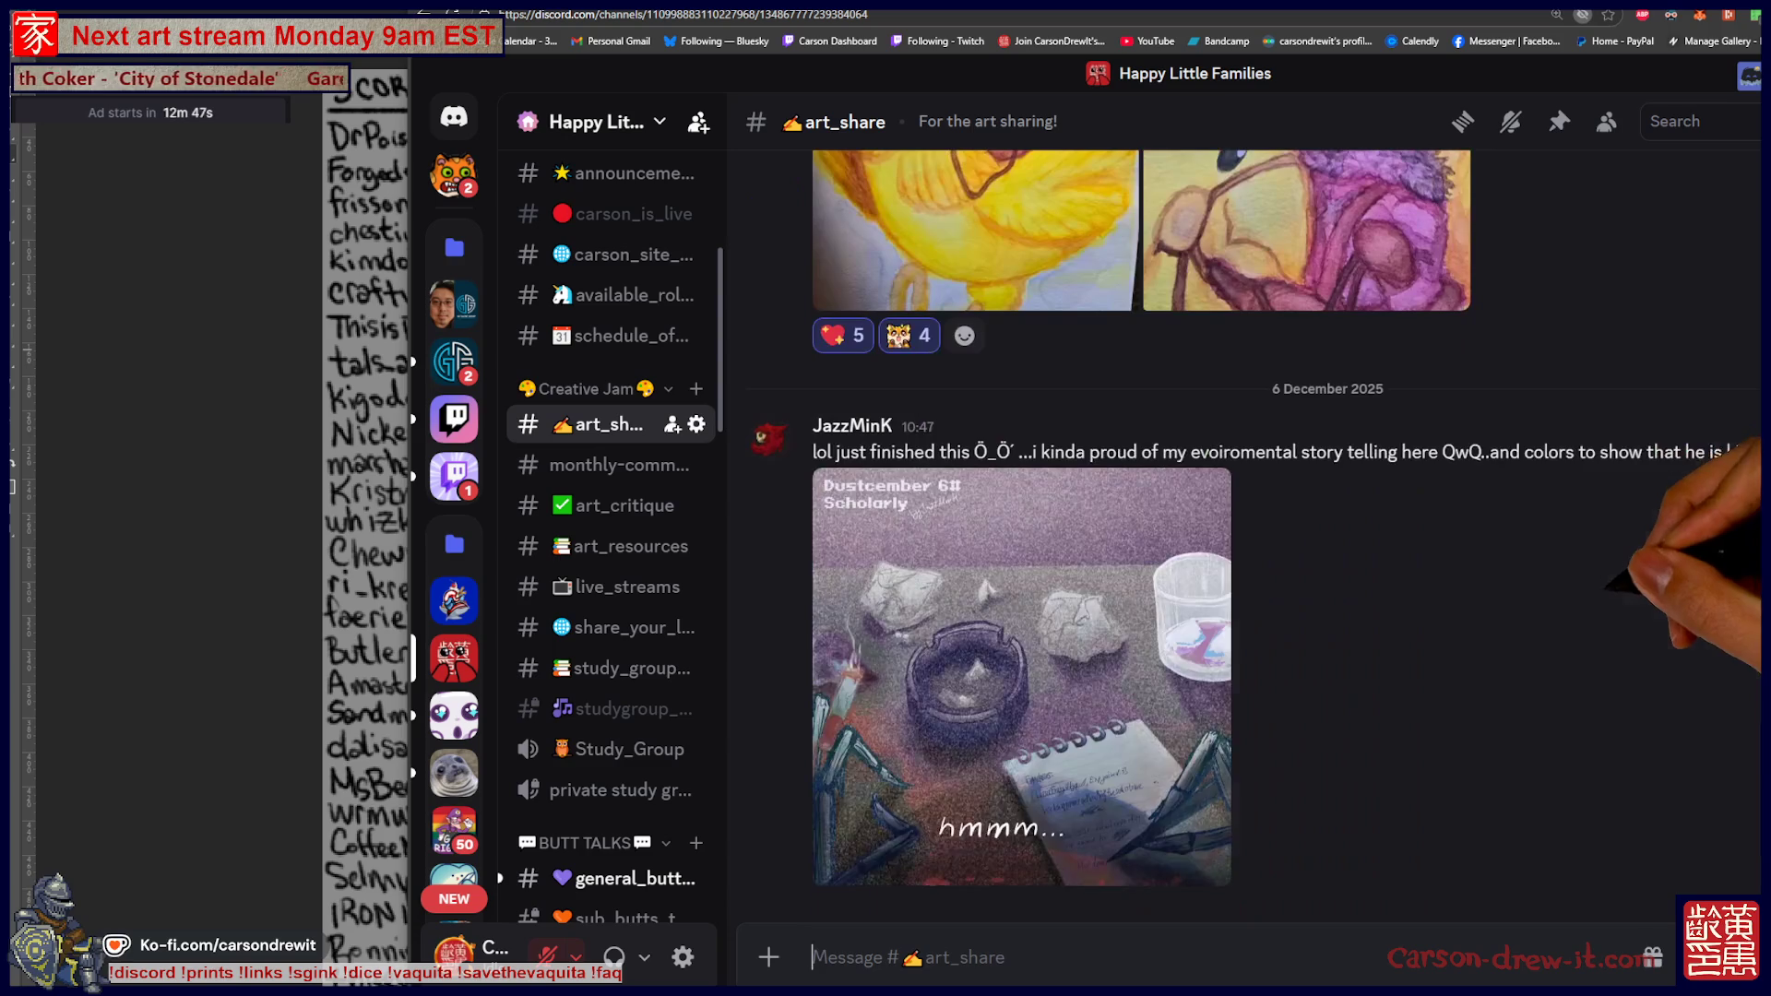
Browse the art_share posts, then switch to Twitch's Following > Live page
scroll(1252, 537, "up", 15)
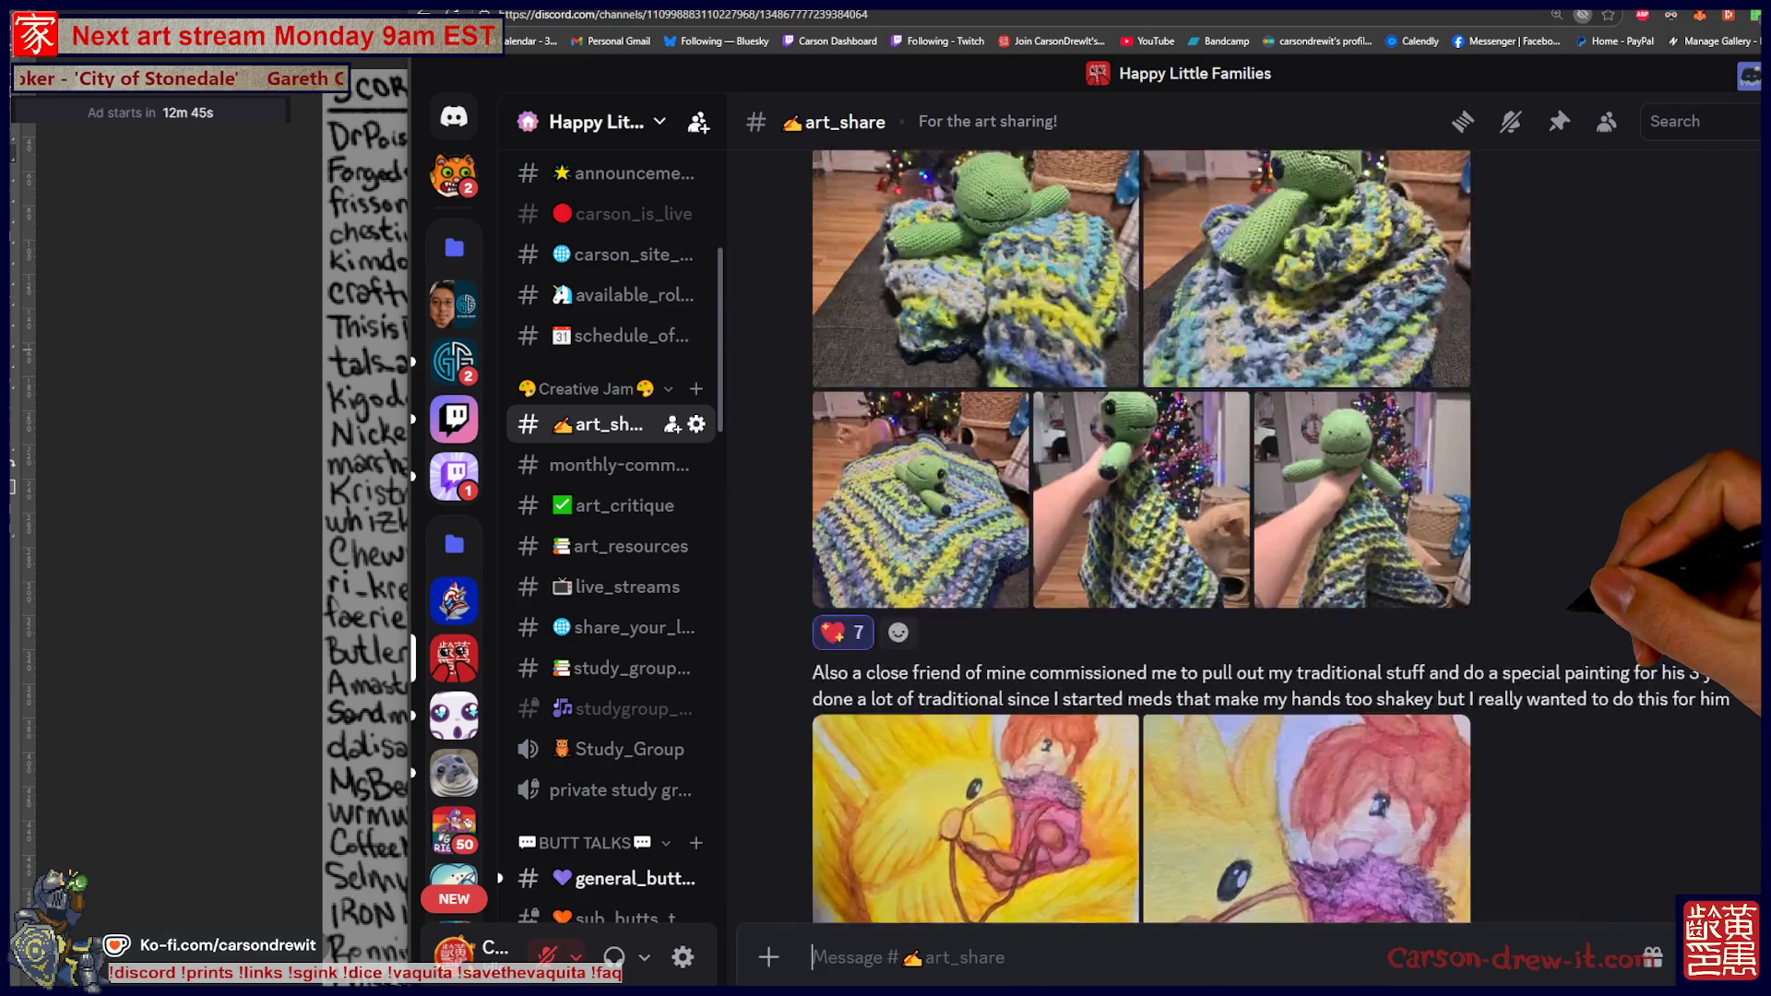
scroll(1252, 537, "up", 5)
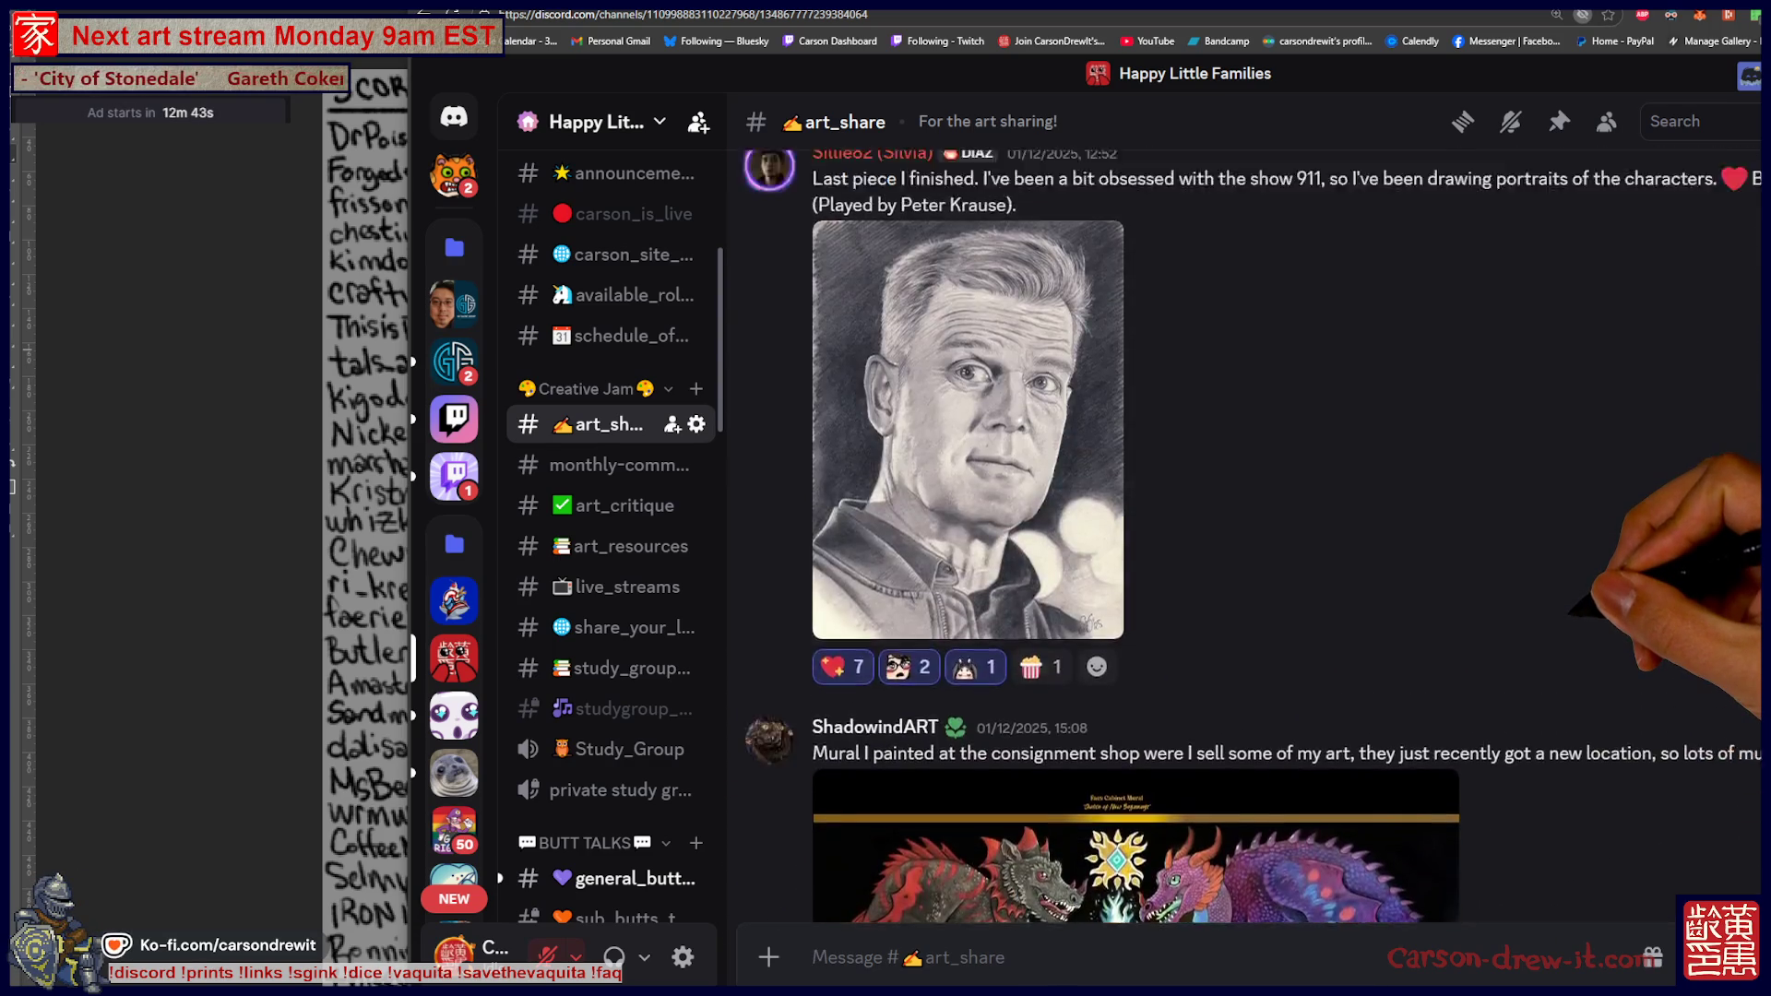
scroll(1252, 537, "up", 20)
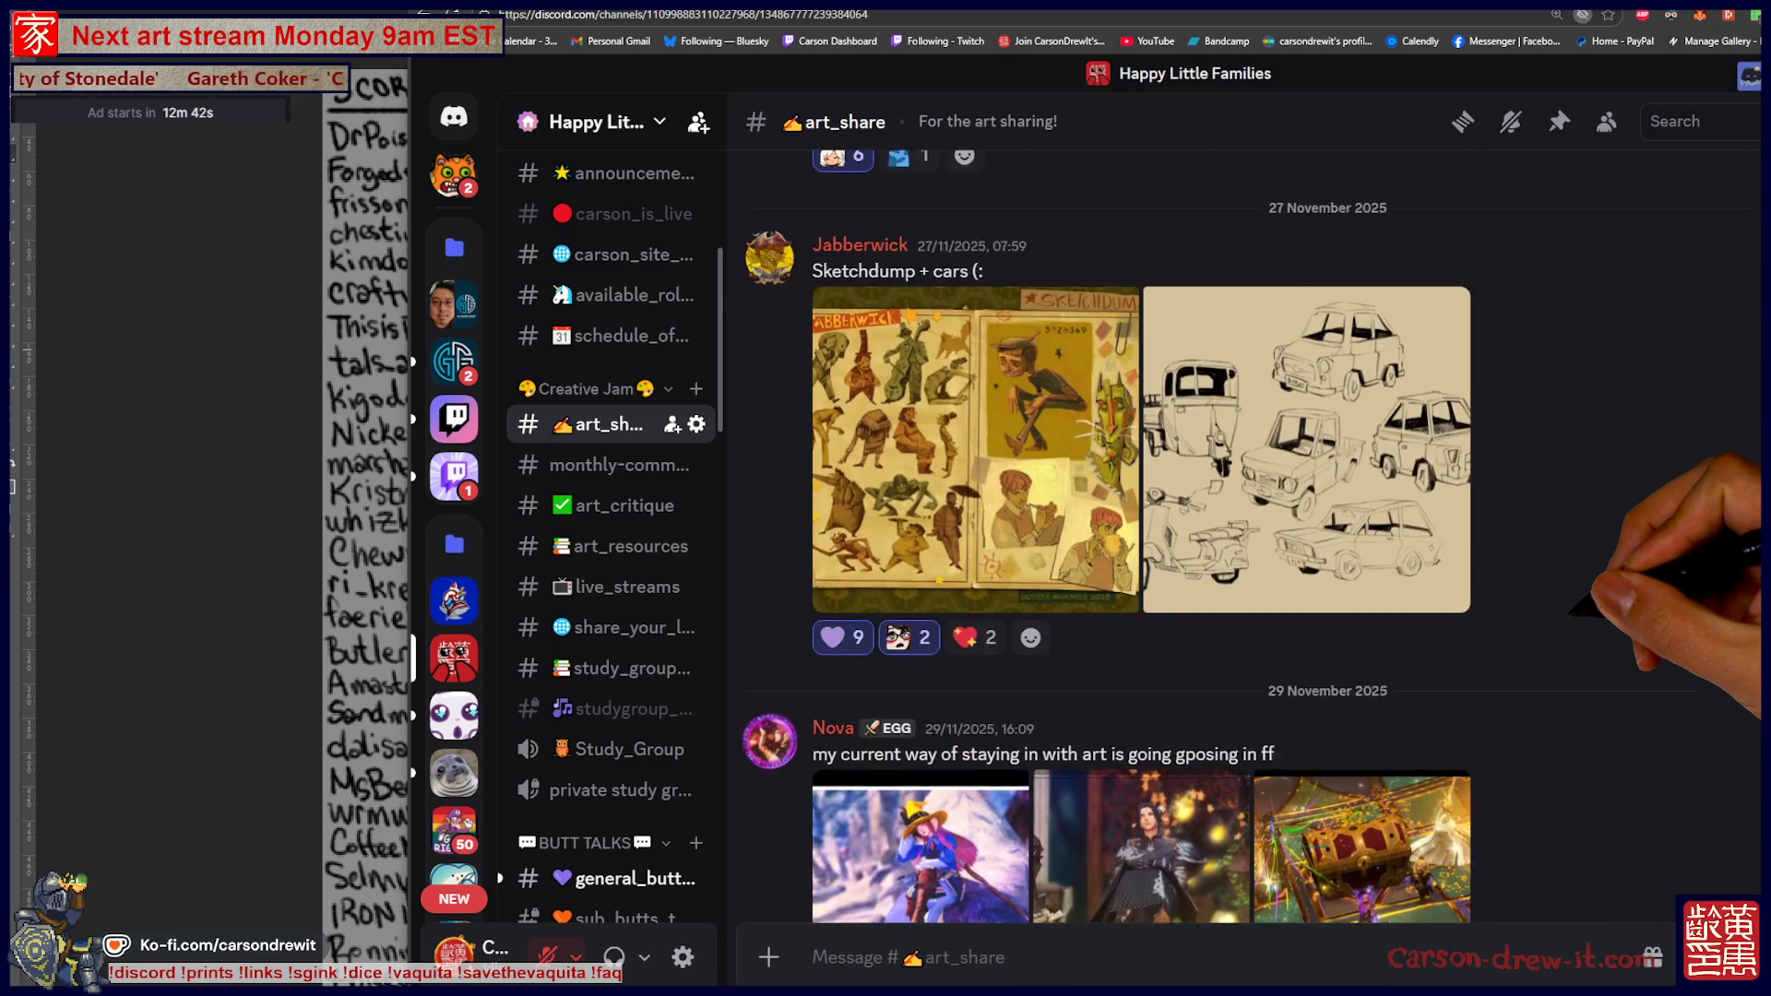
scroll(1252, 537, "down", 7)
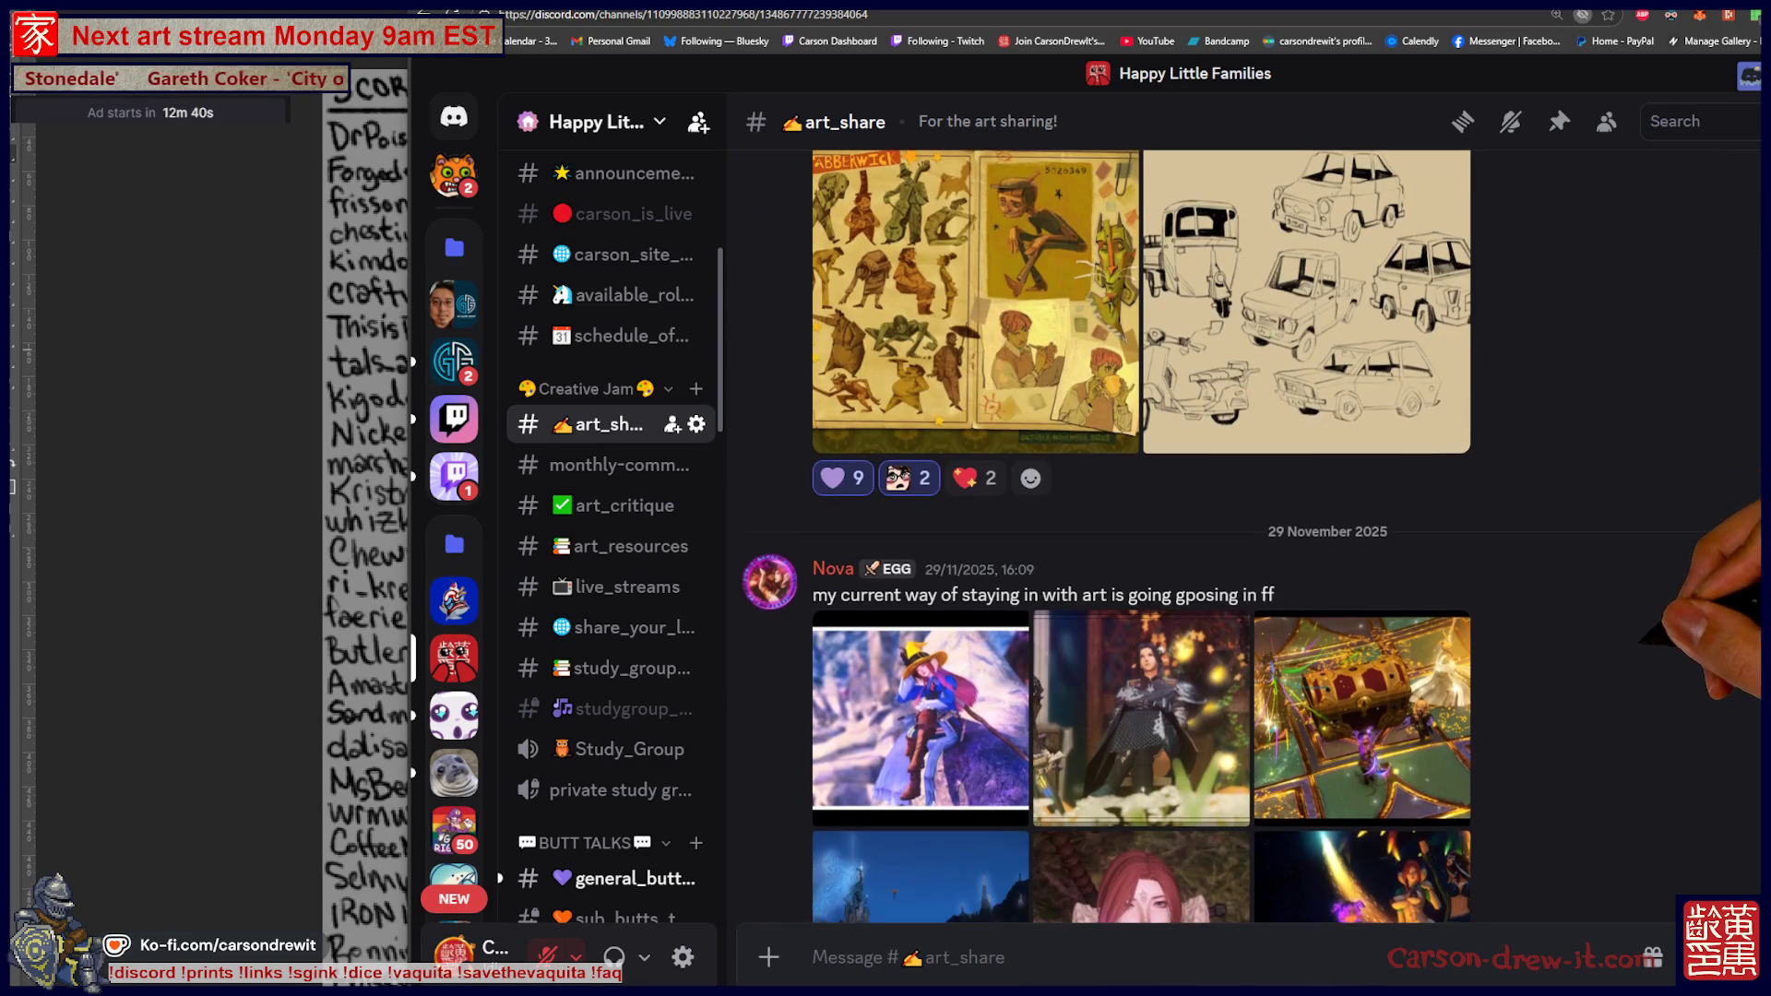
scroll(1735, 553, "down", 1)
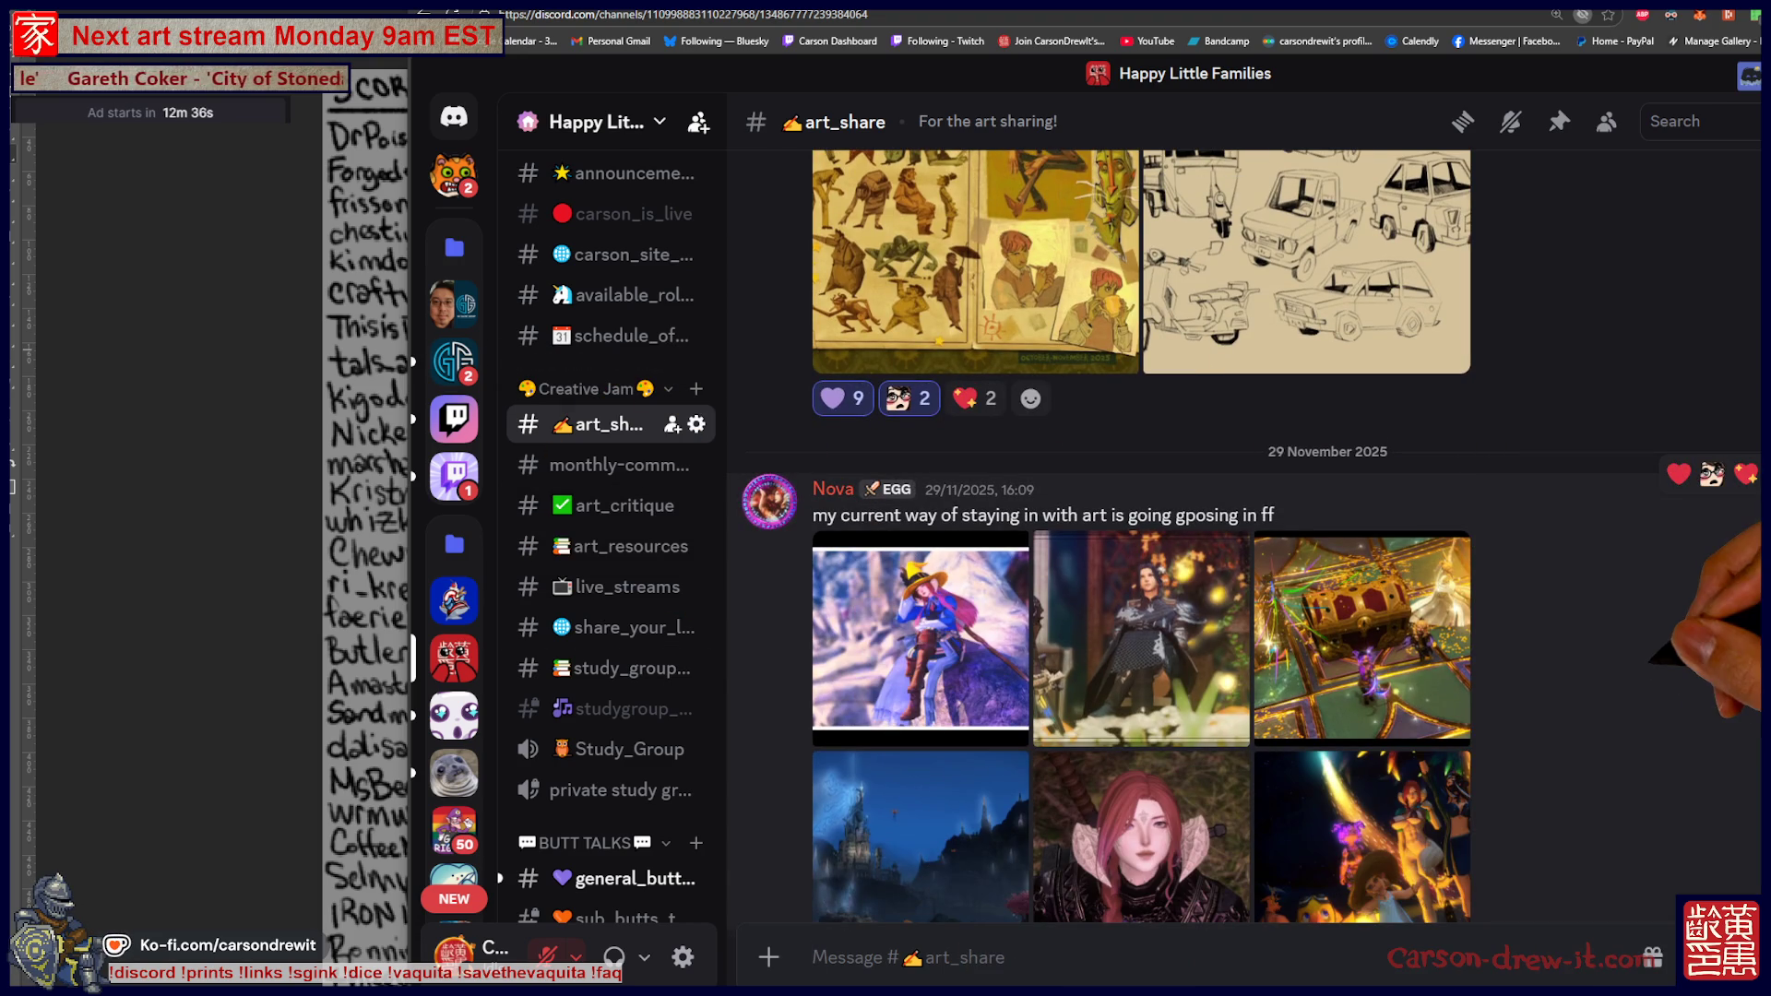
scroll(1251, 537, "down", 15)
scroll(1252, 536, "down", 20)
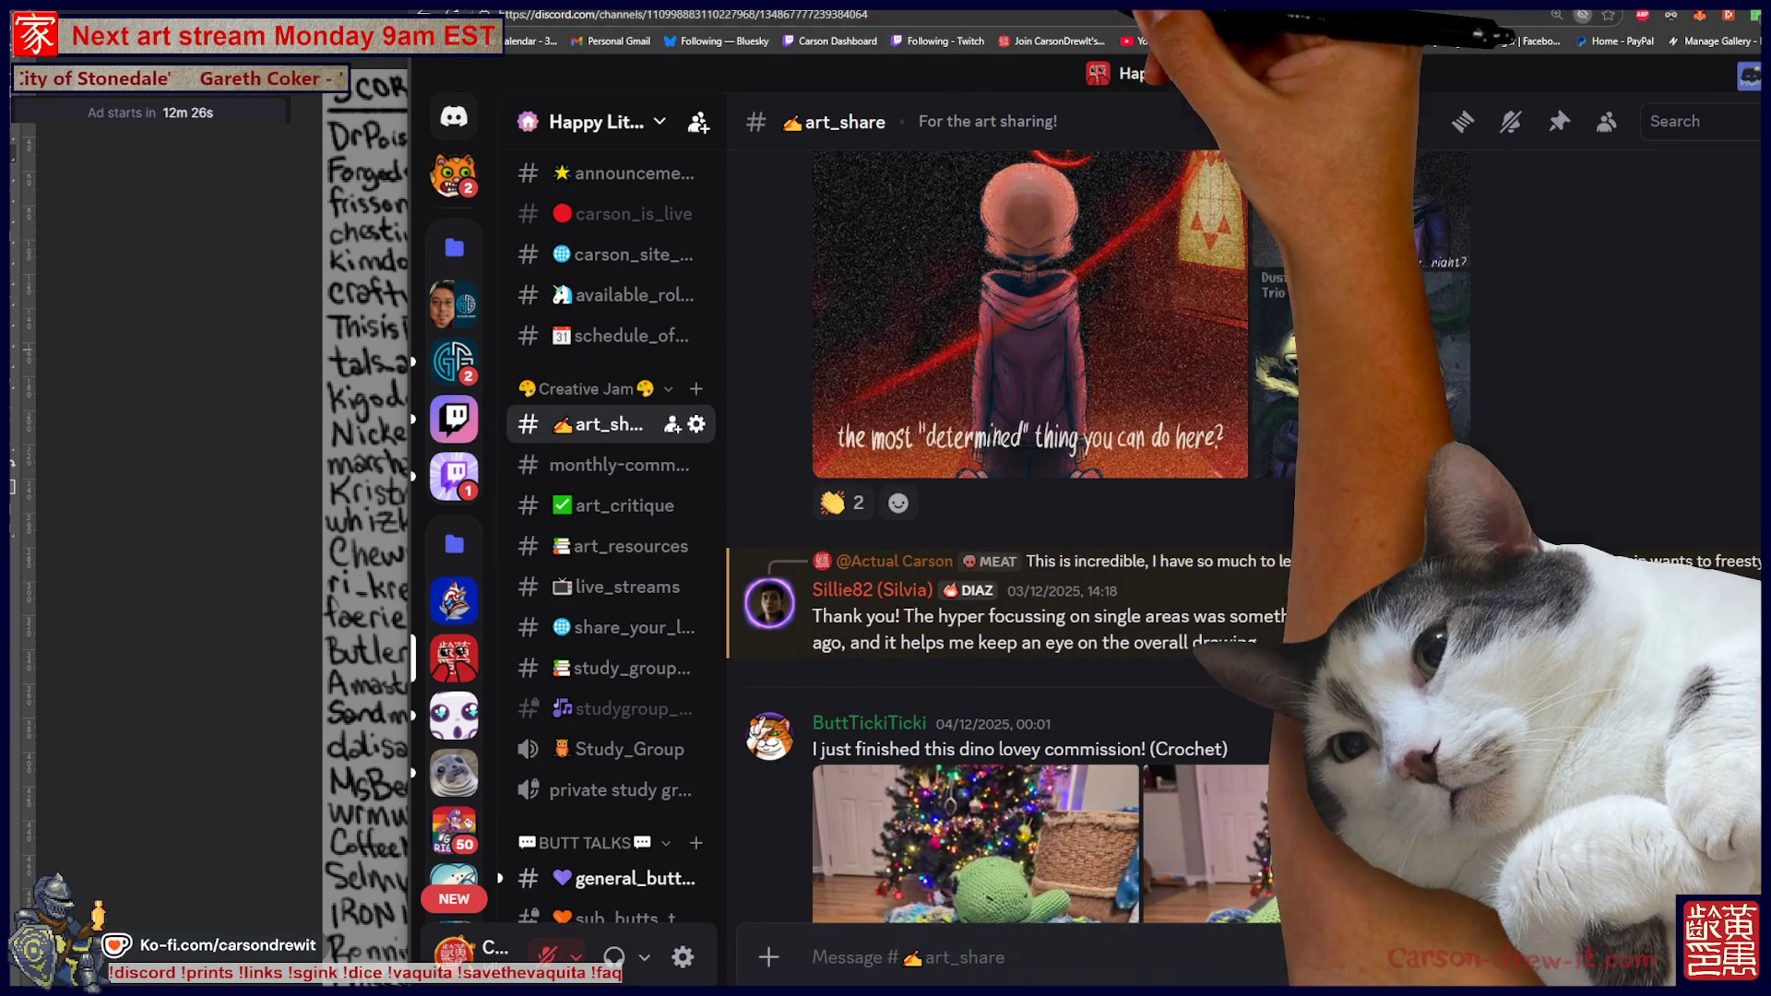
key("alt+Tab")
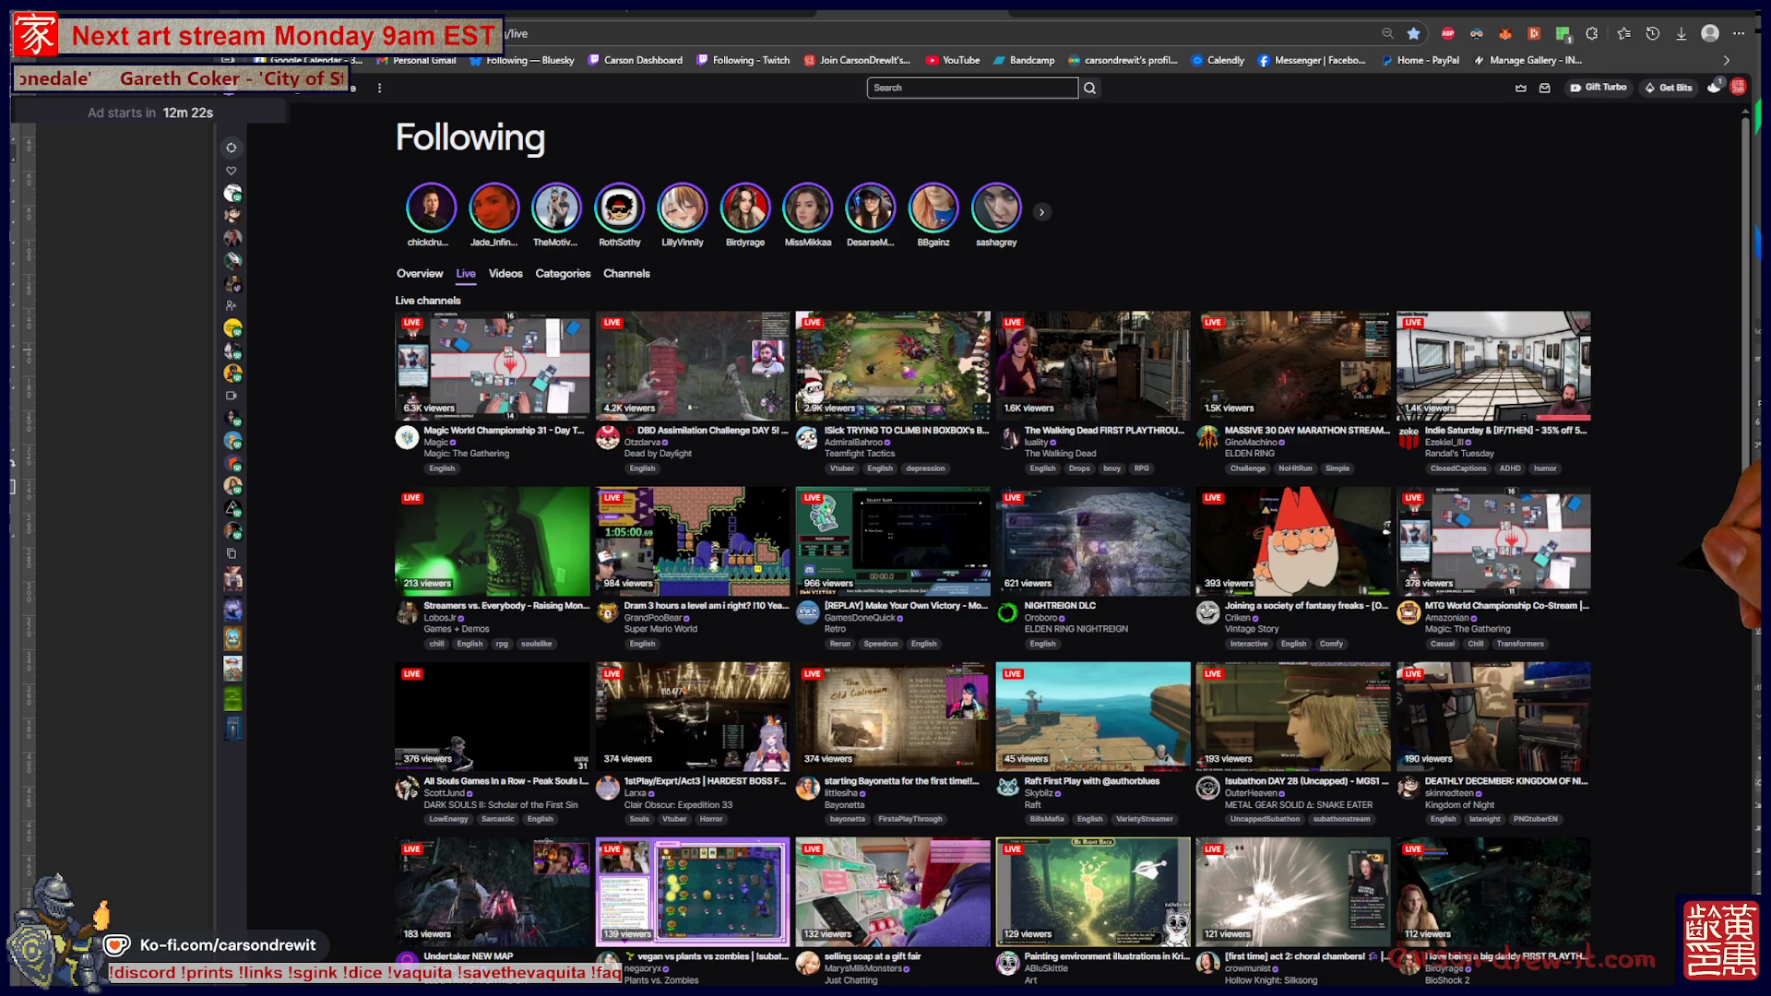
scroll(1093, 162, "down", 5)
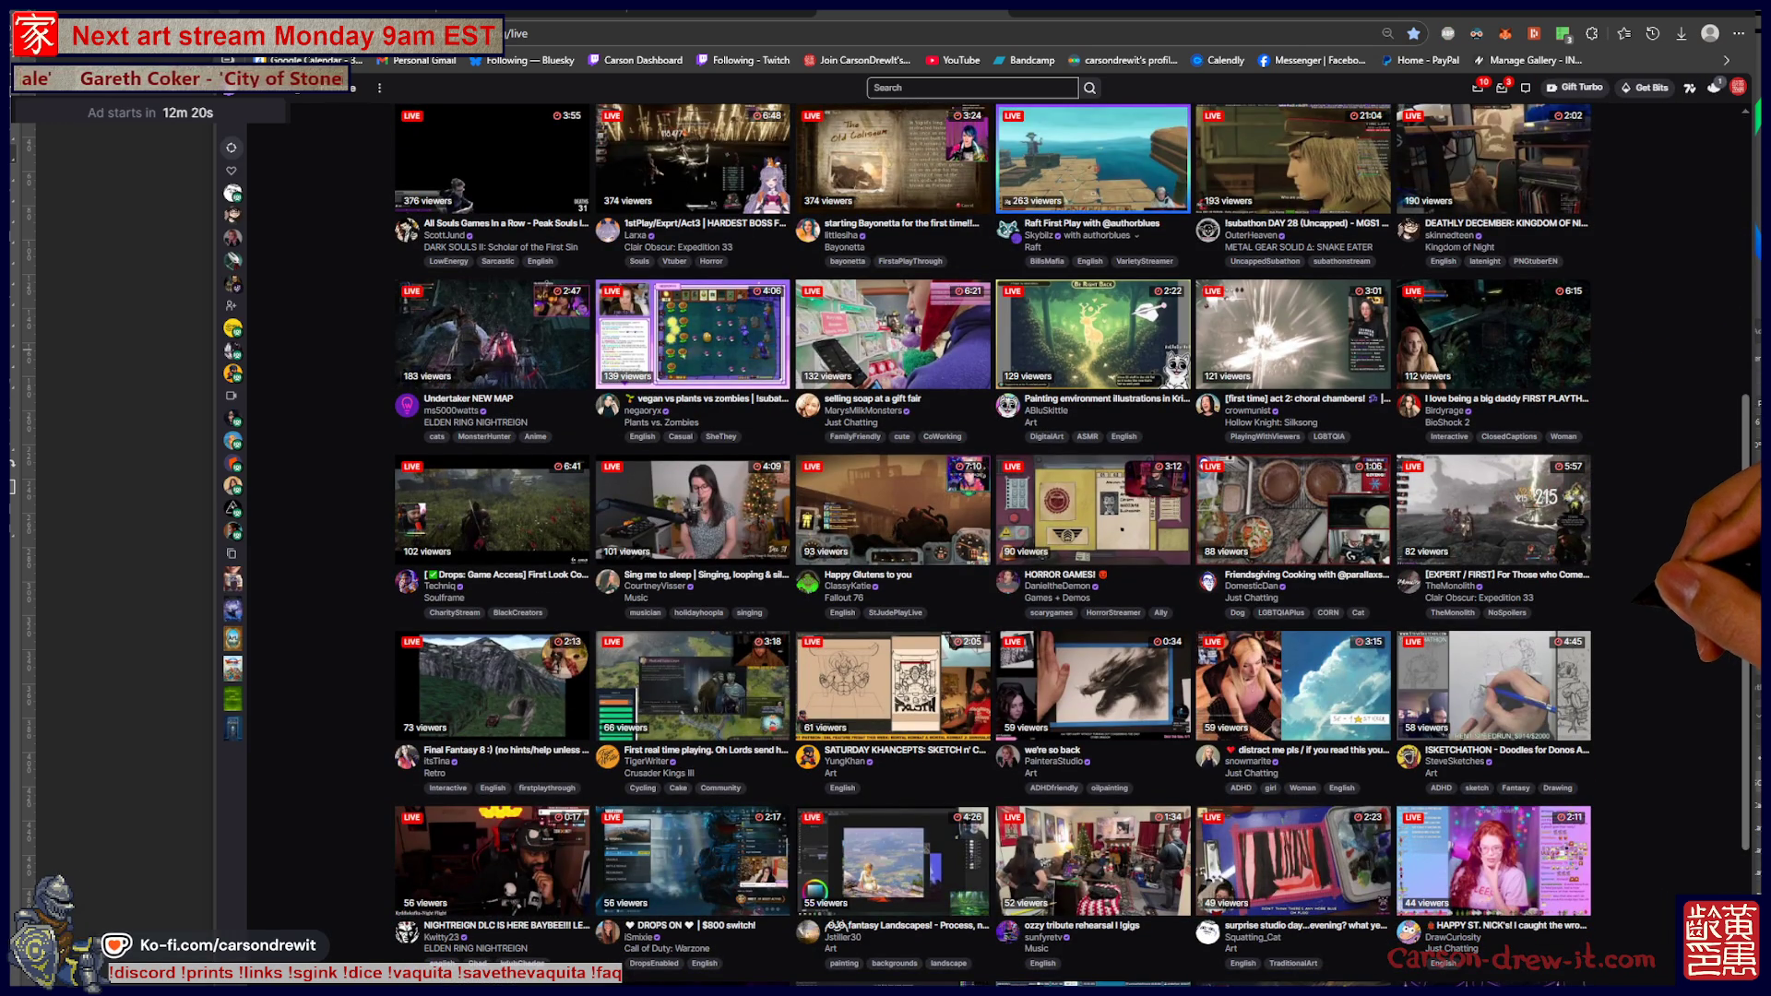
scroll(1093, 161, "down", 3)
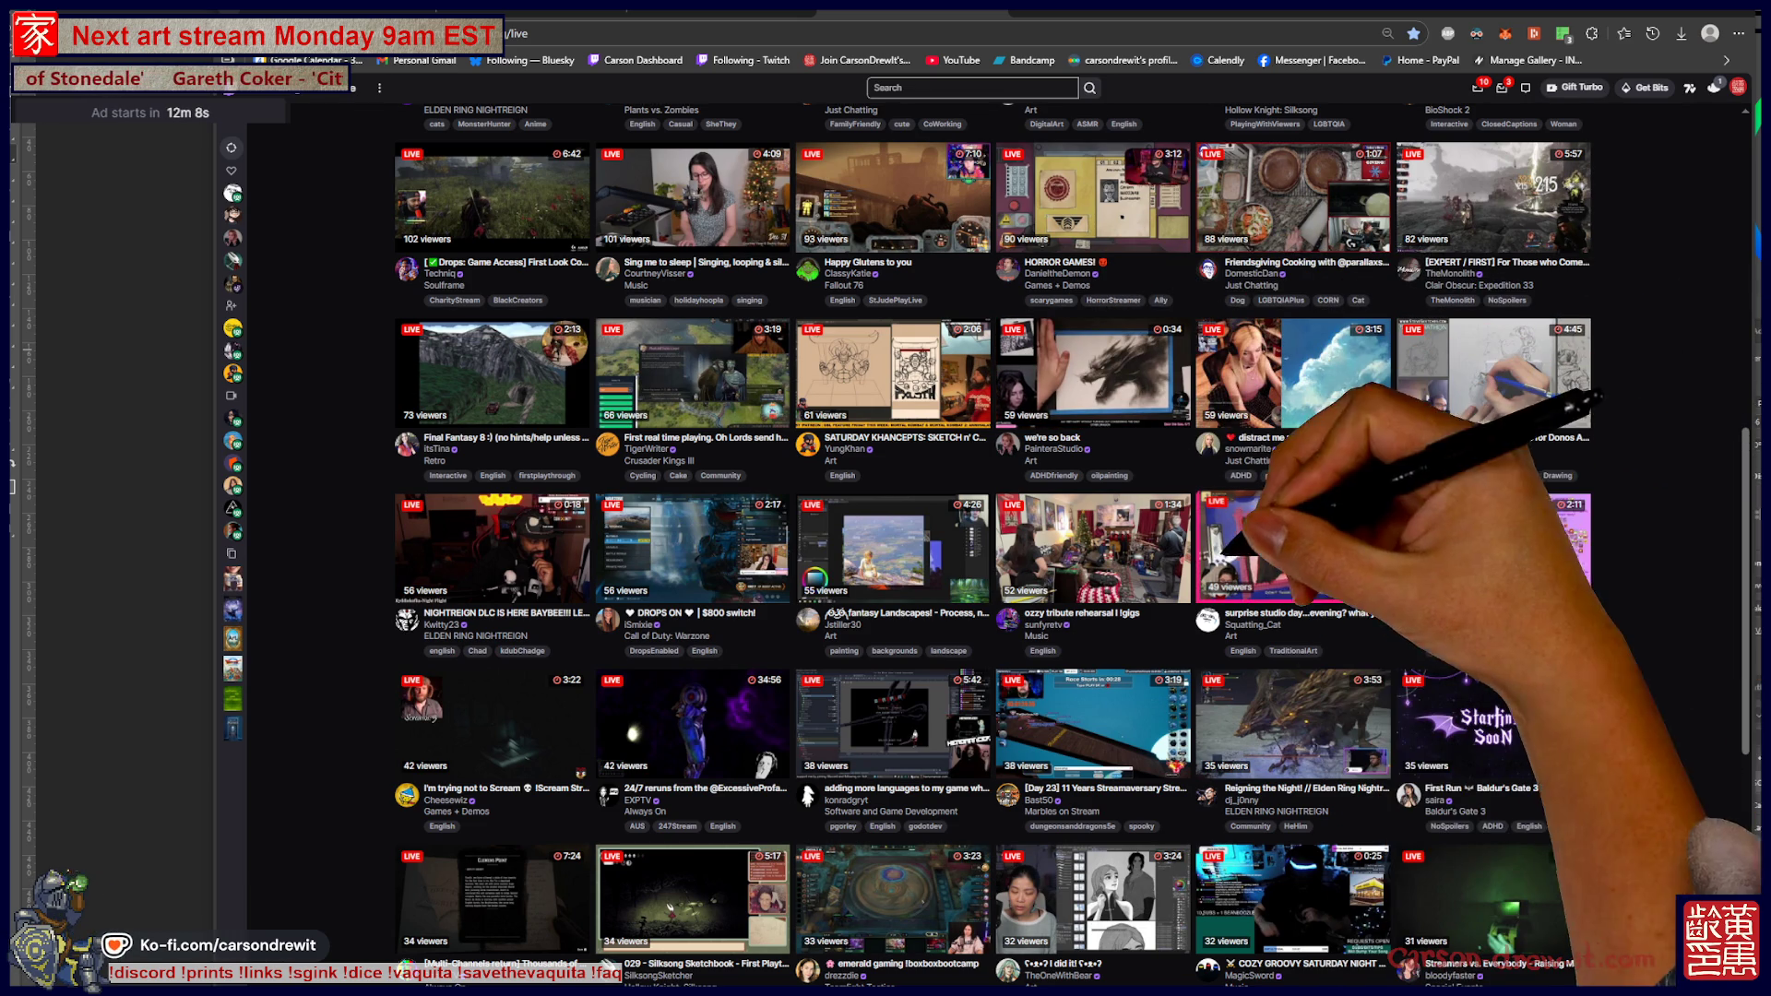
scroll(1078, 544, "down", 2)
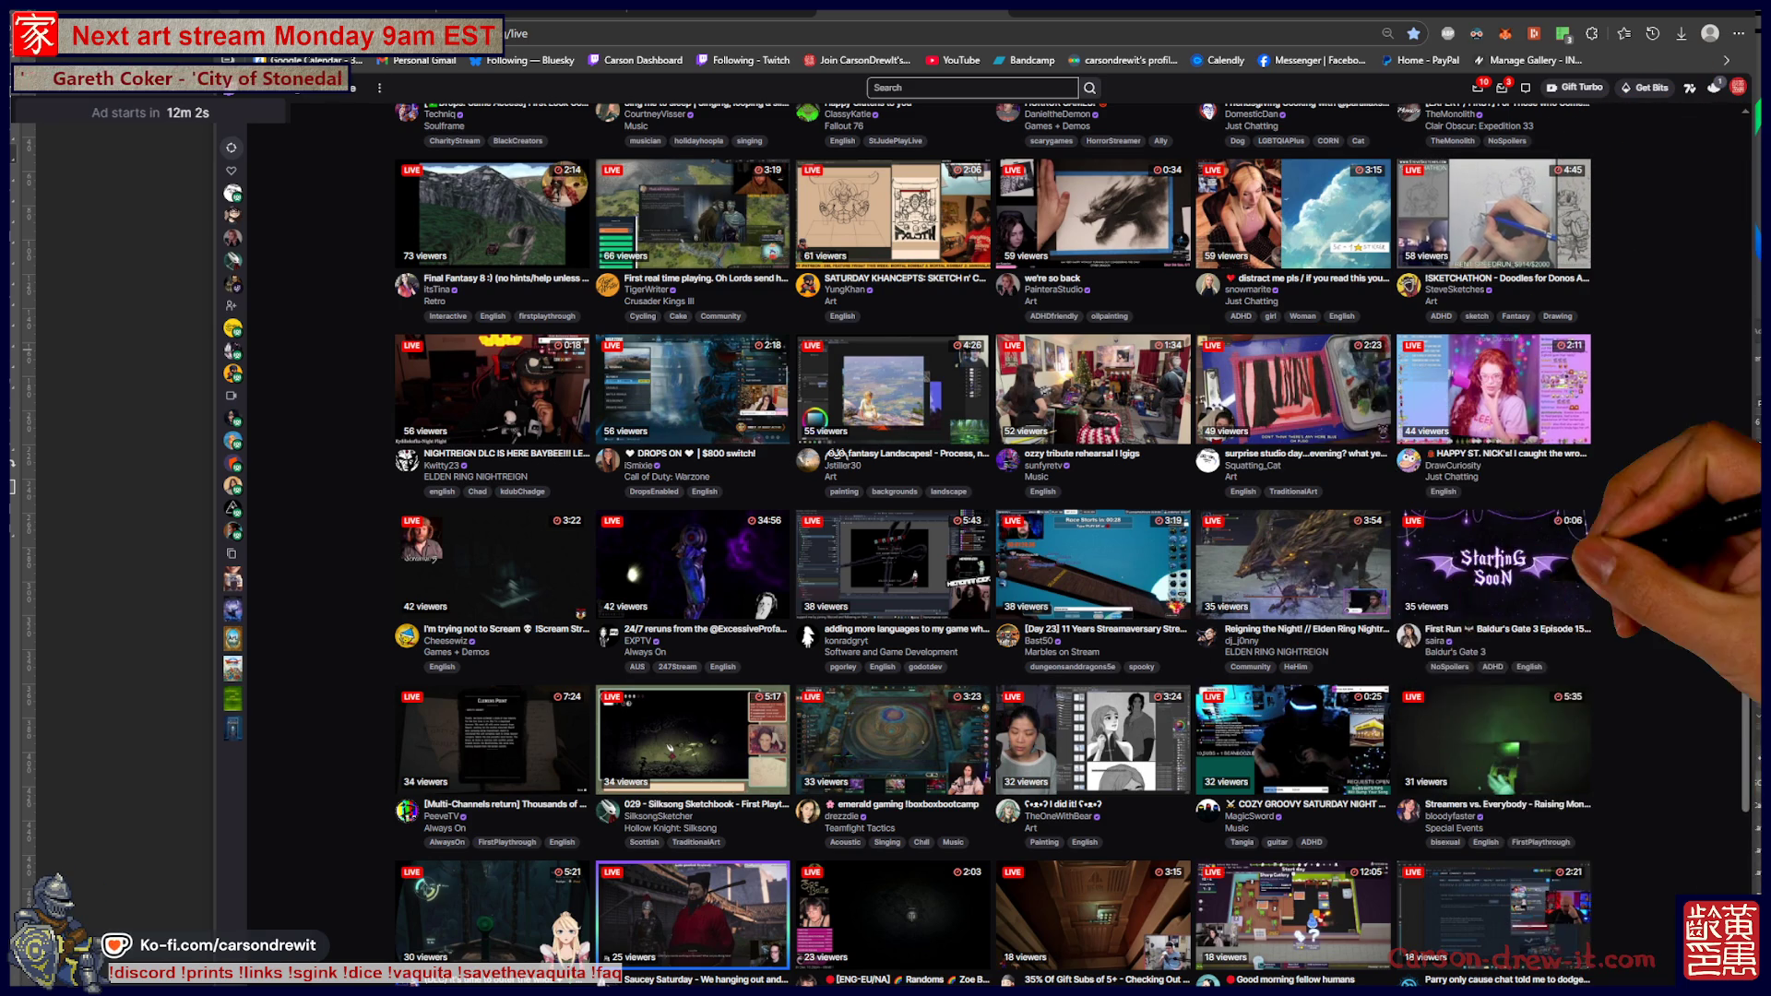
scroll(1077, 544, "down", 4)
scroll(1078, 544, "down", 2)
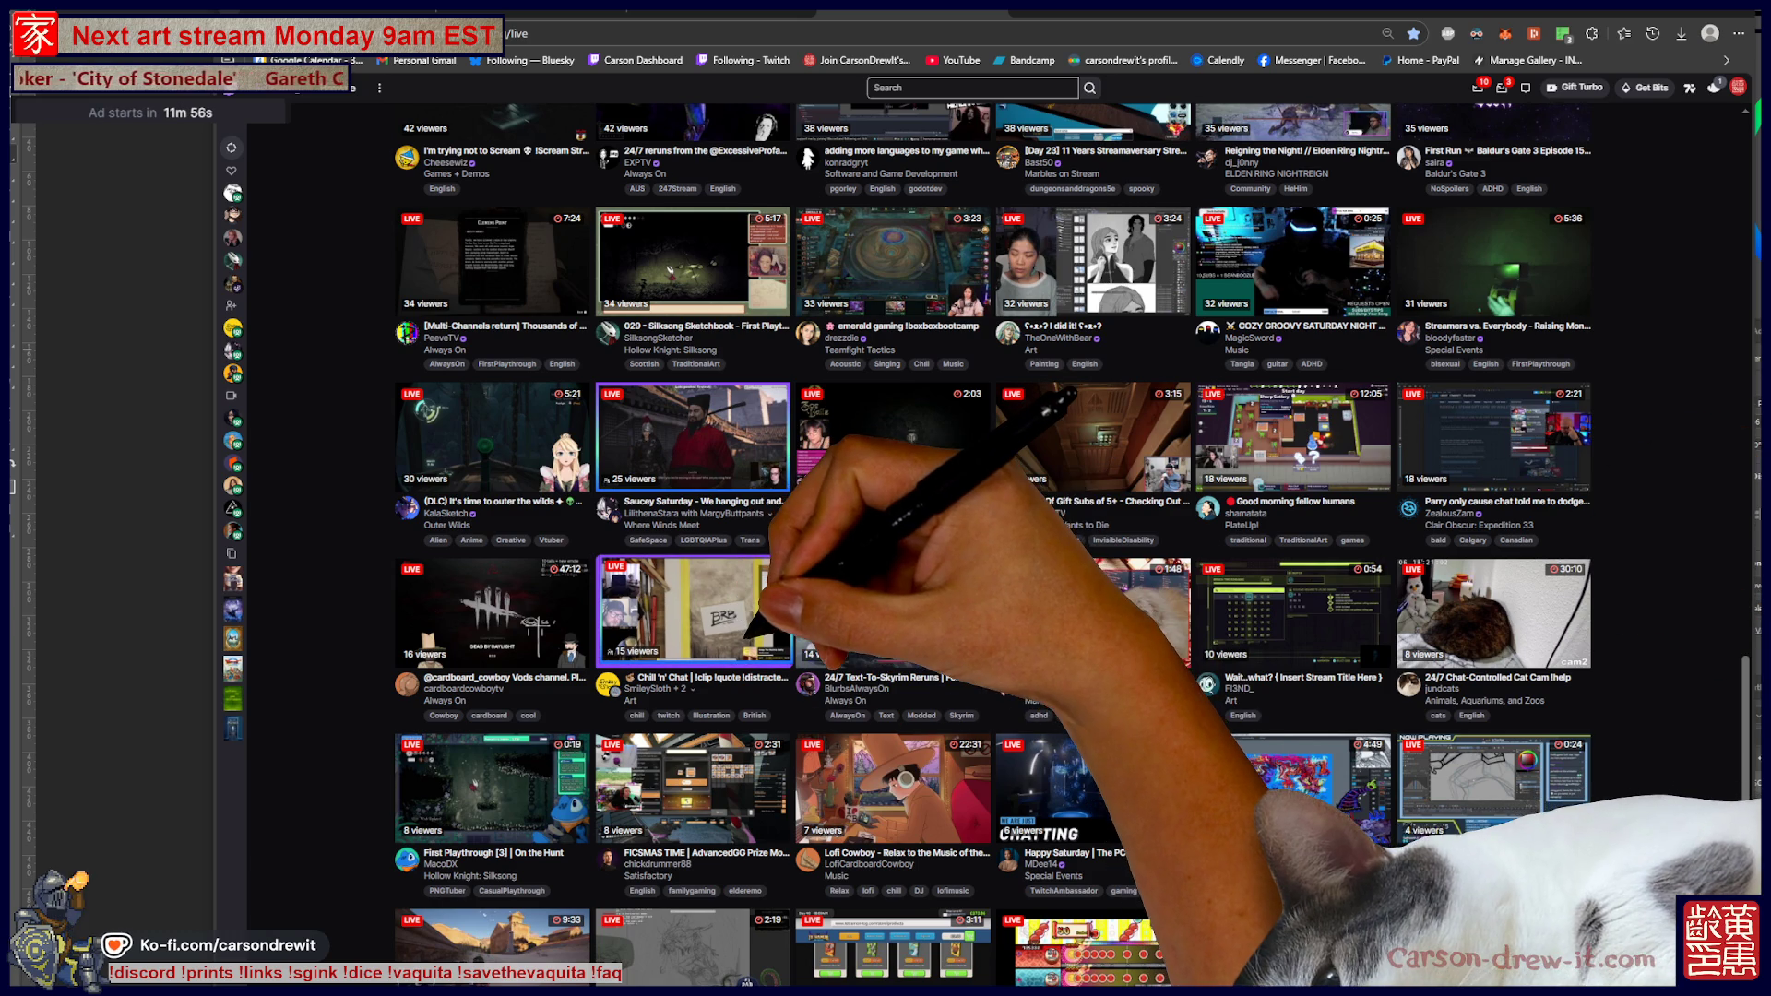
scroll(692, 590, "down", 1)
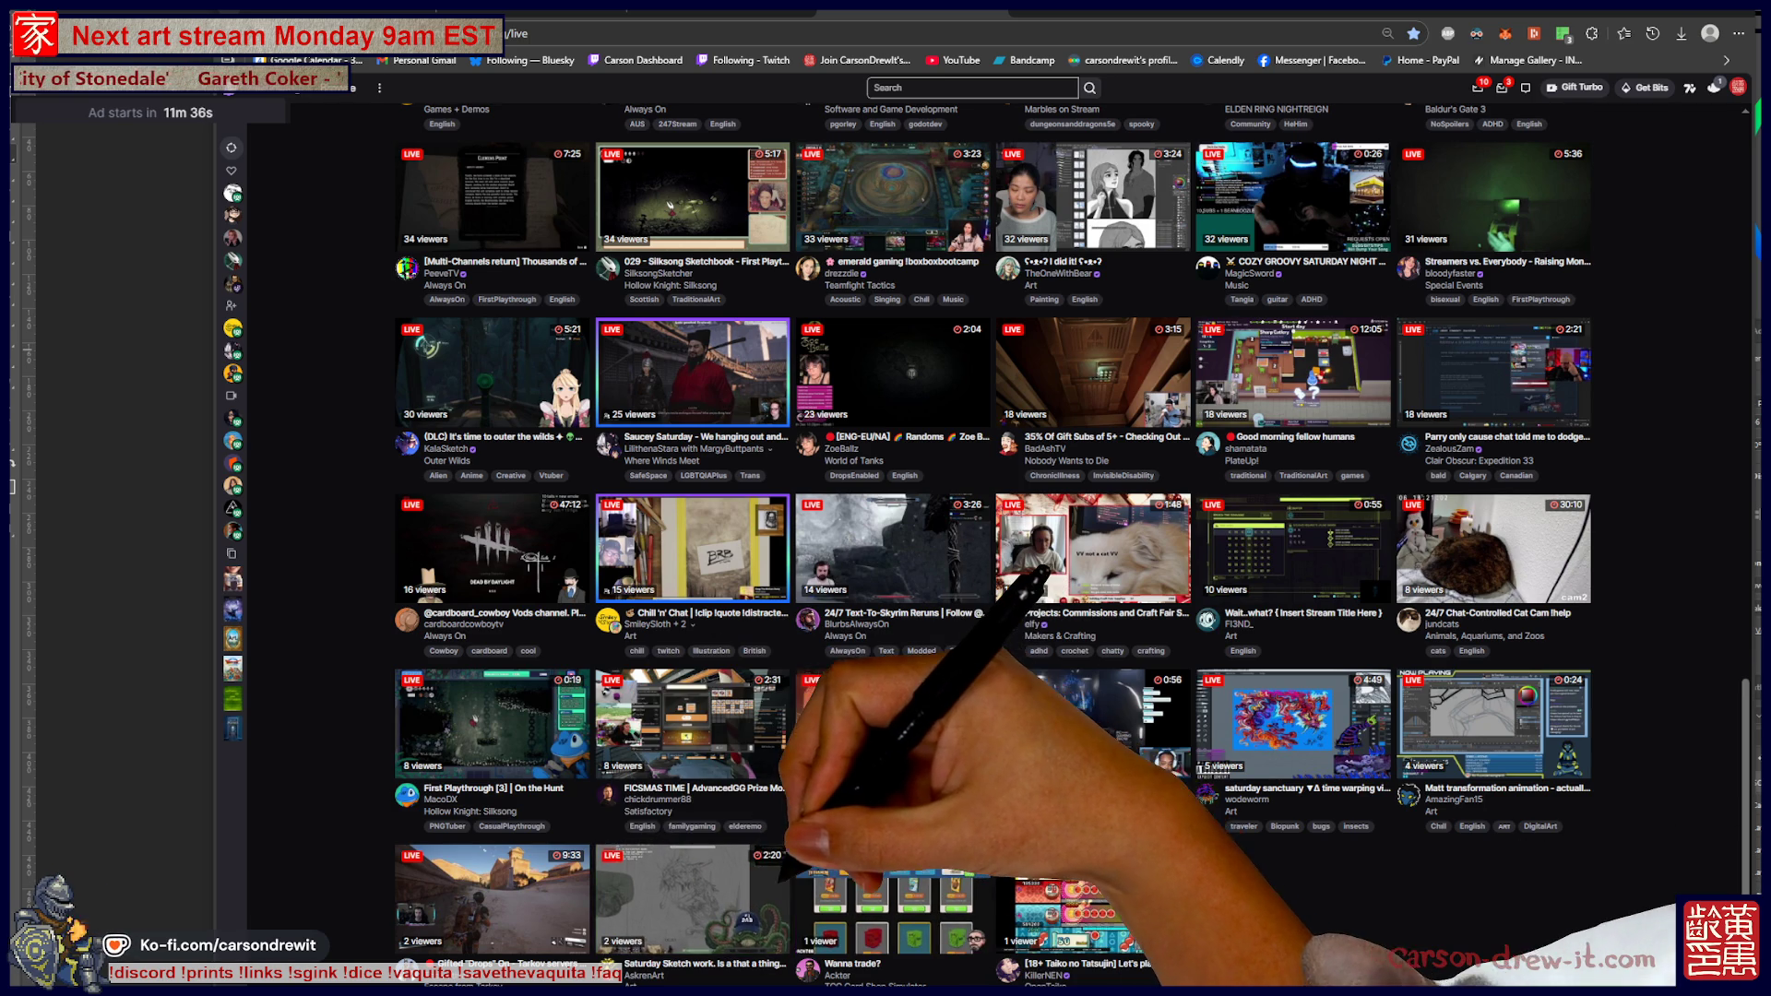
scroll(978, 544, "up", 2)
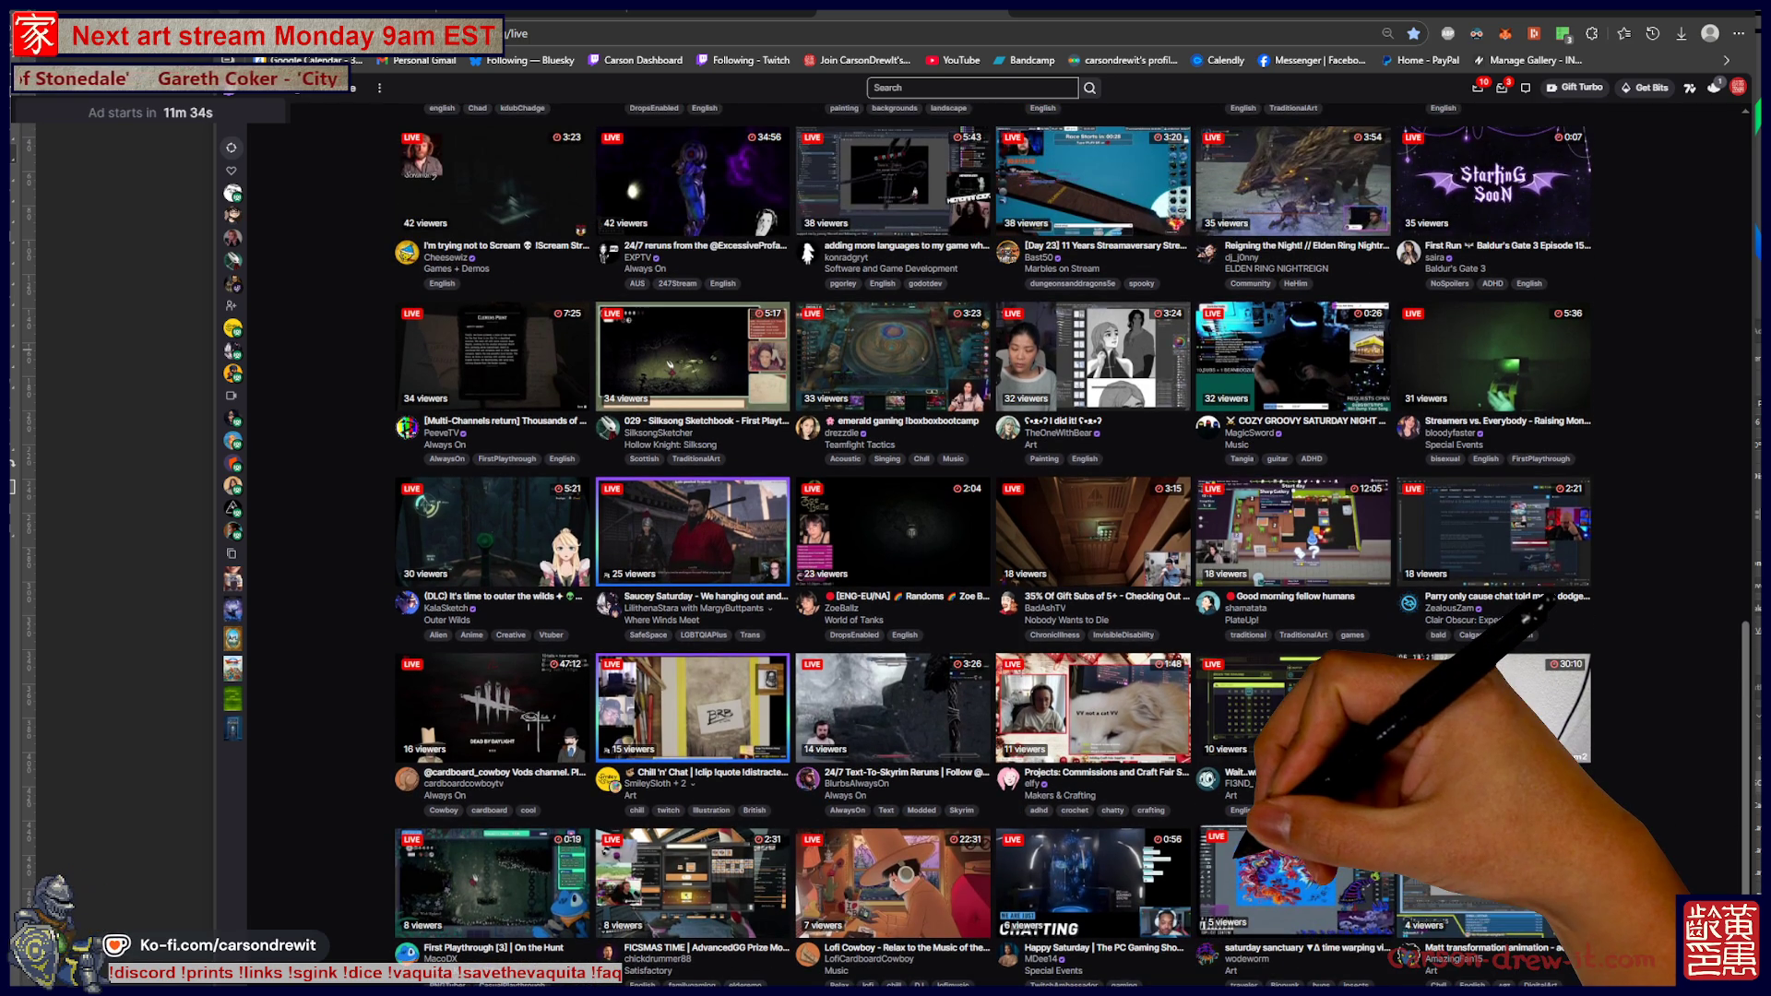
scroll(978, 545, "up", 4)
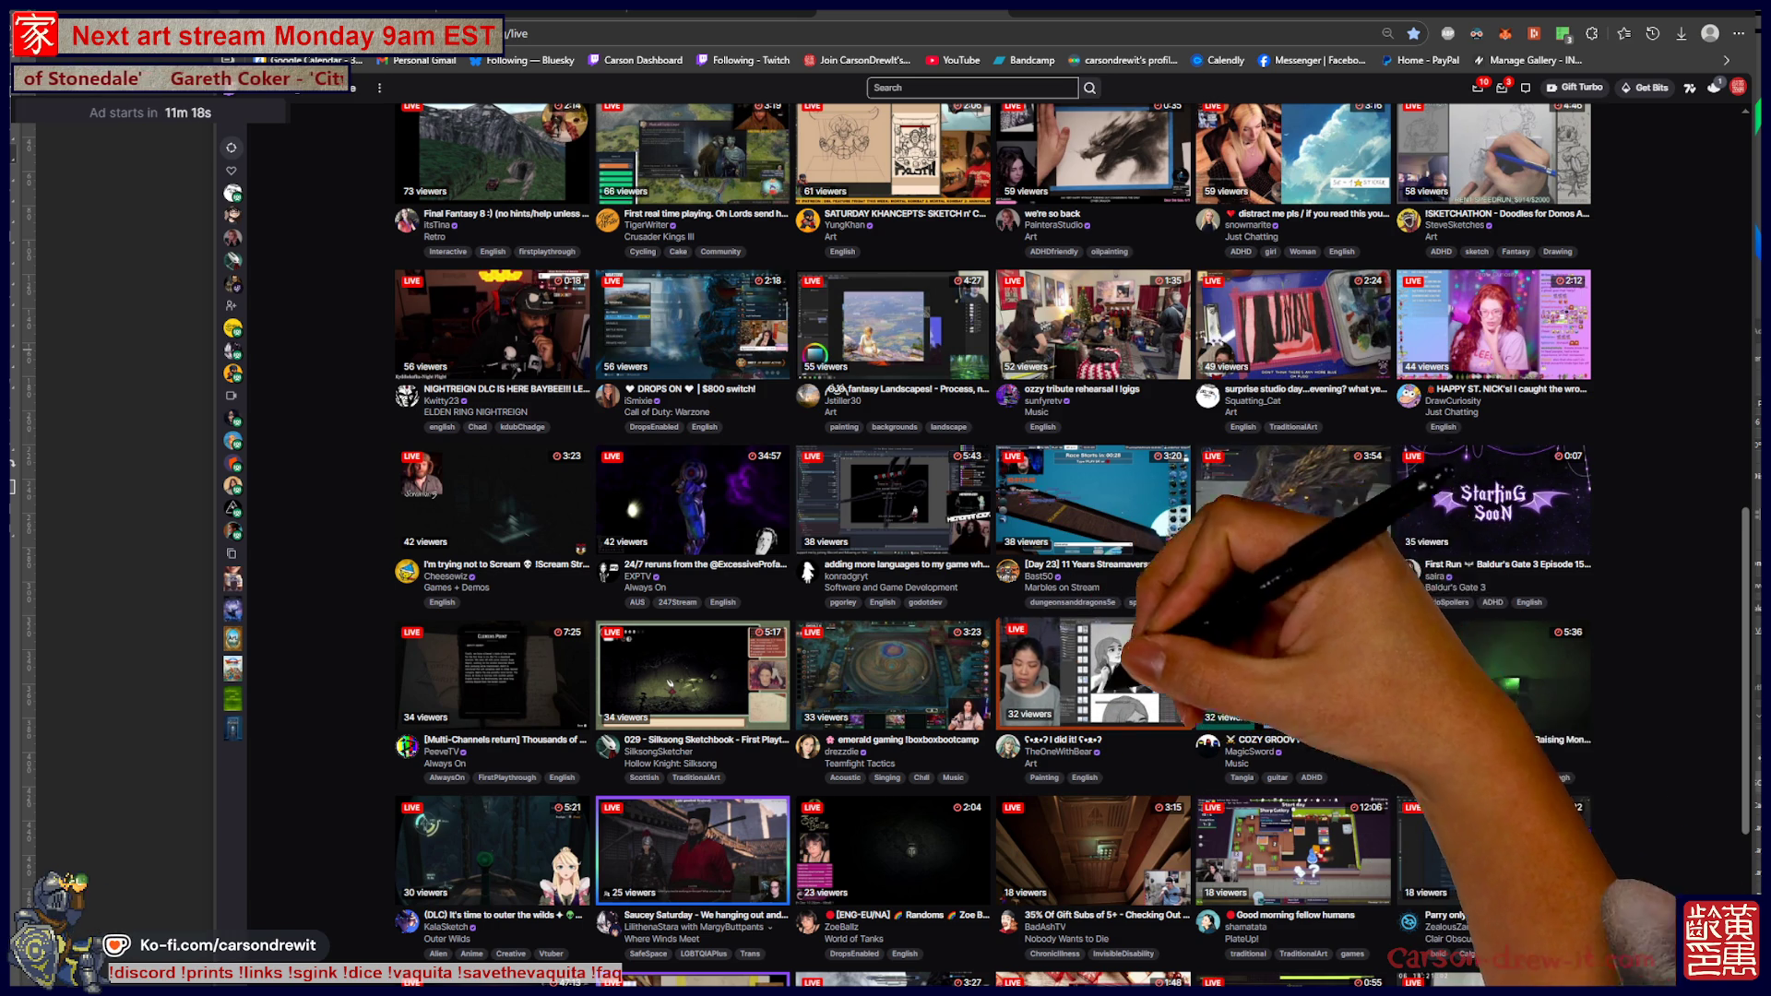
scroll(1070, 544, "up", 2)
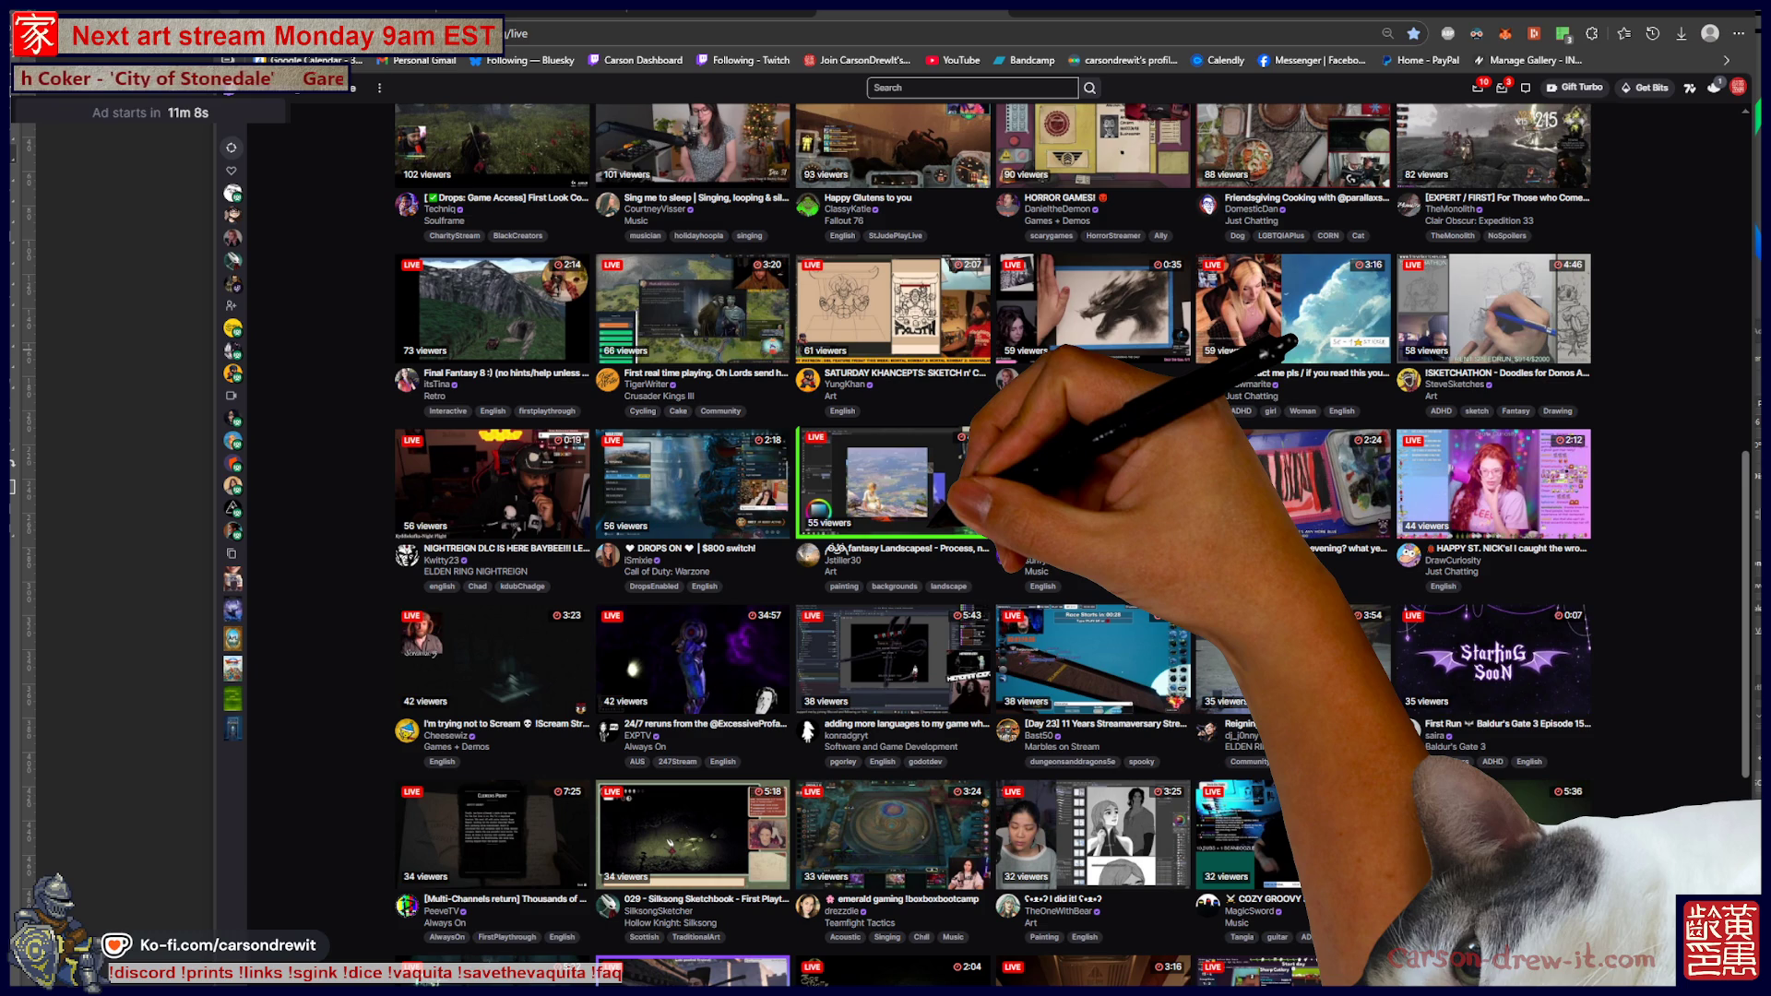
scroll(992, 544, "up", 1)
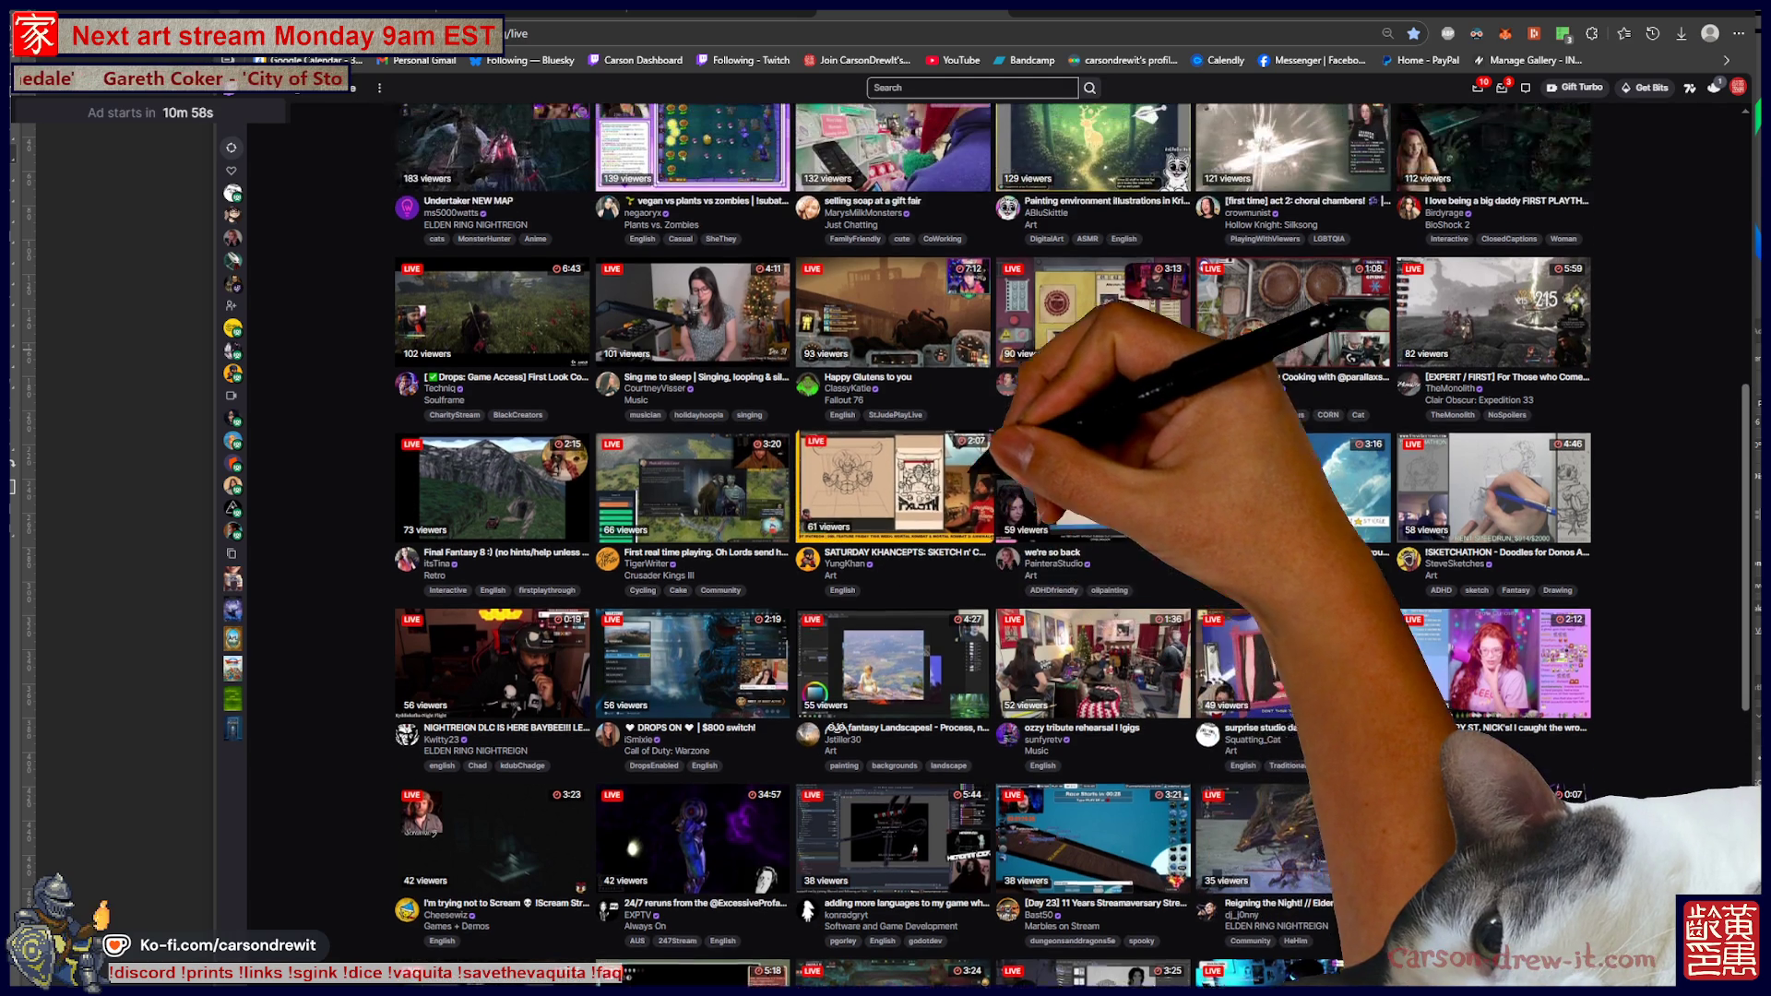
scroll(922, 544, "up", 2)
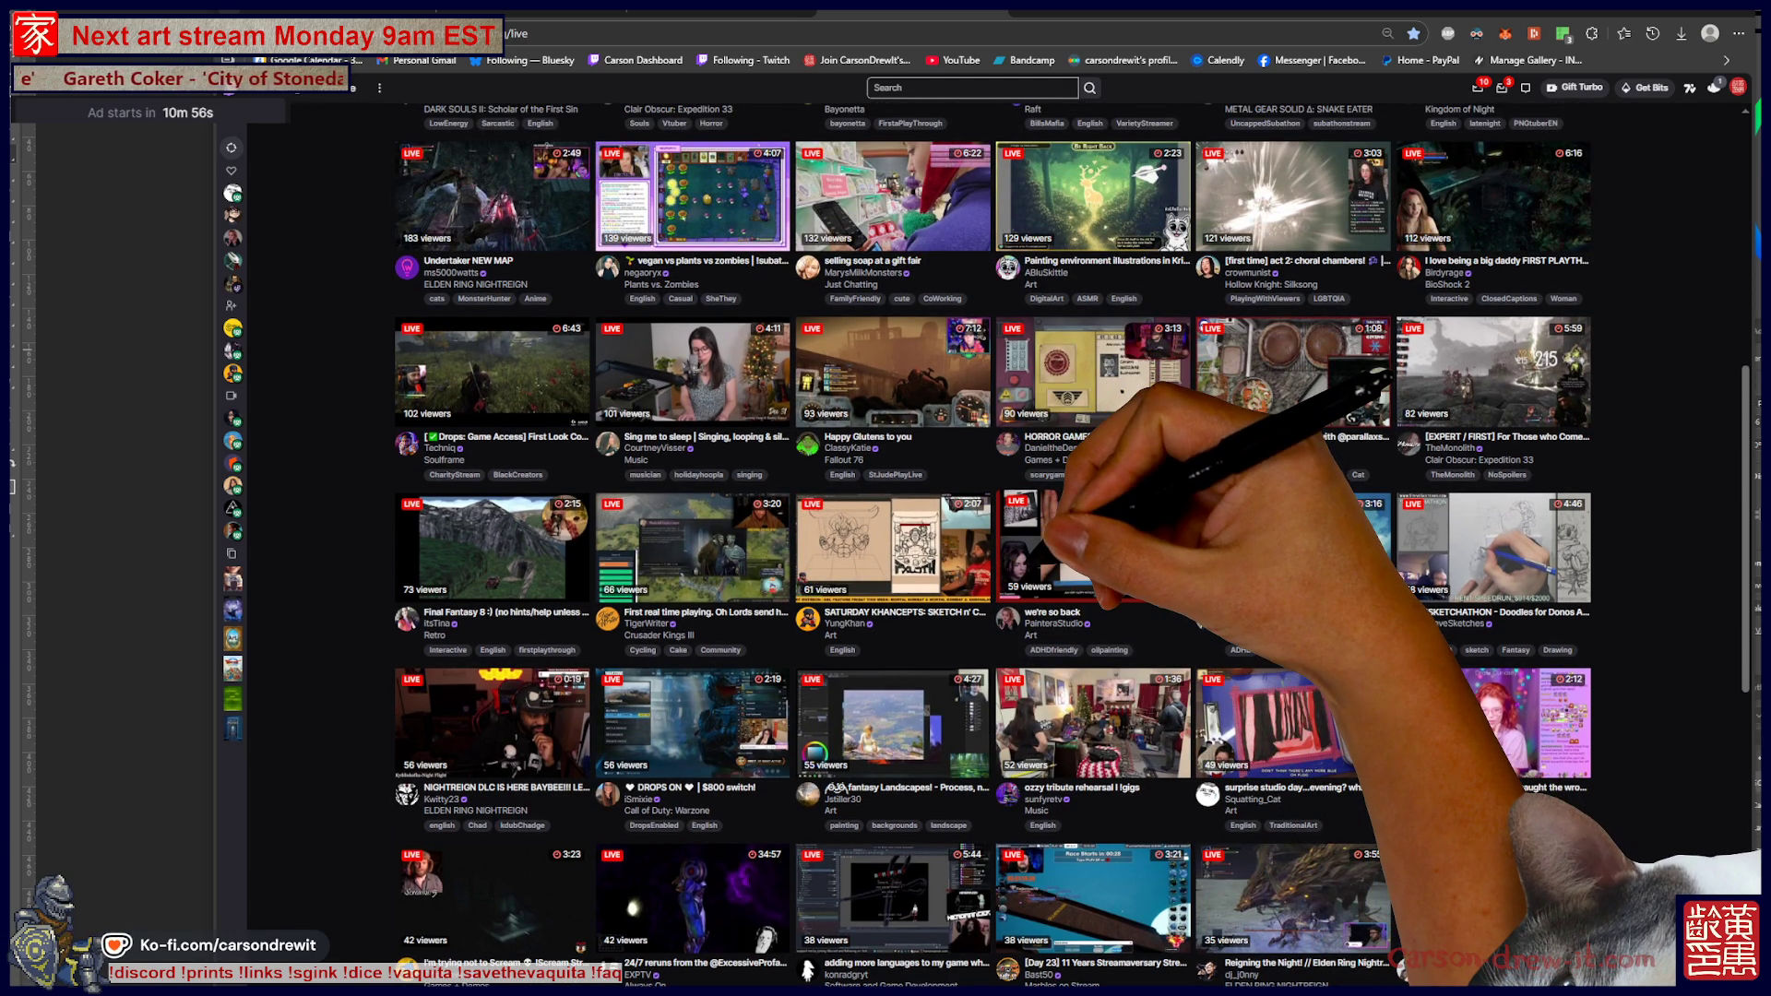
scroll(922, 544, "up", 2)
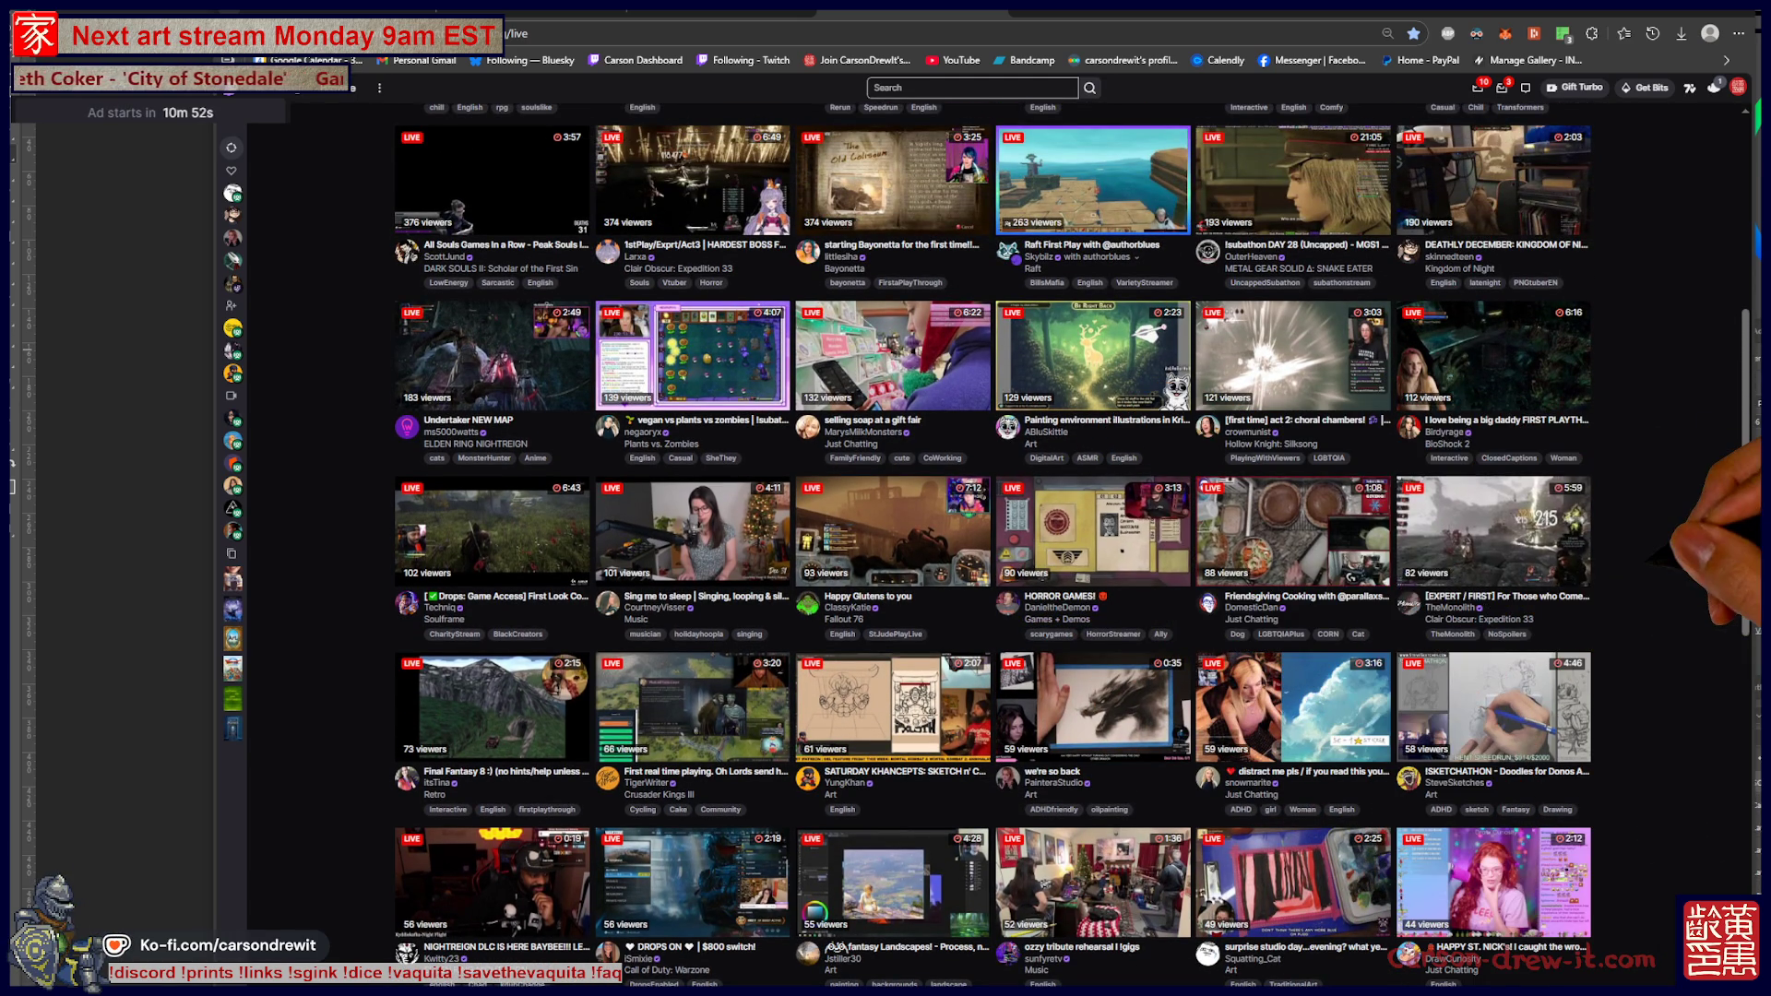
scroll(1072, 545, "up", 1)
scroll(992, 544, "up", 3)
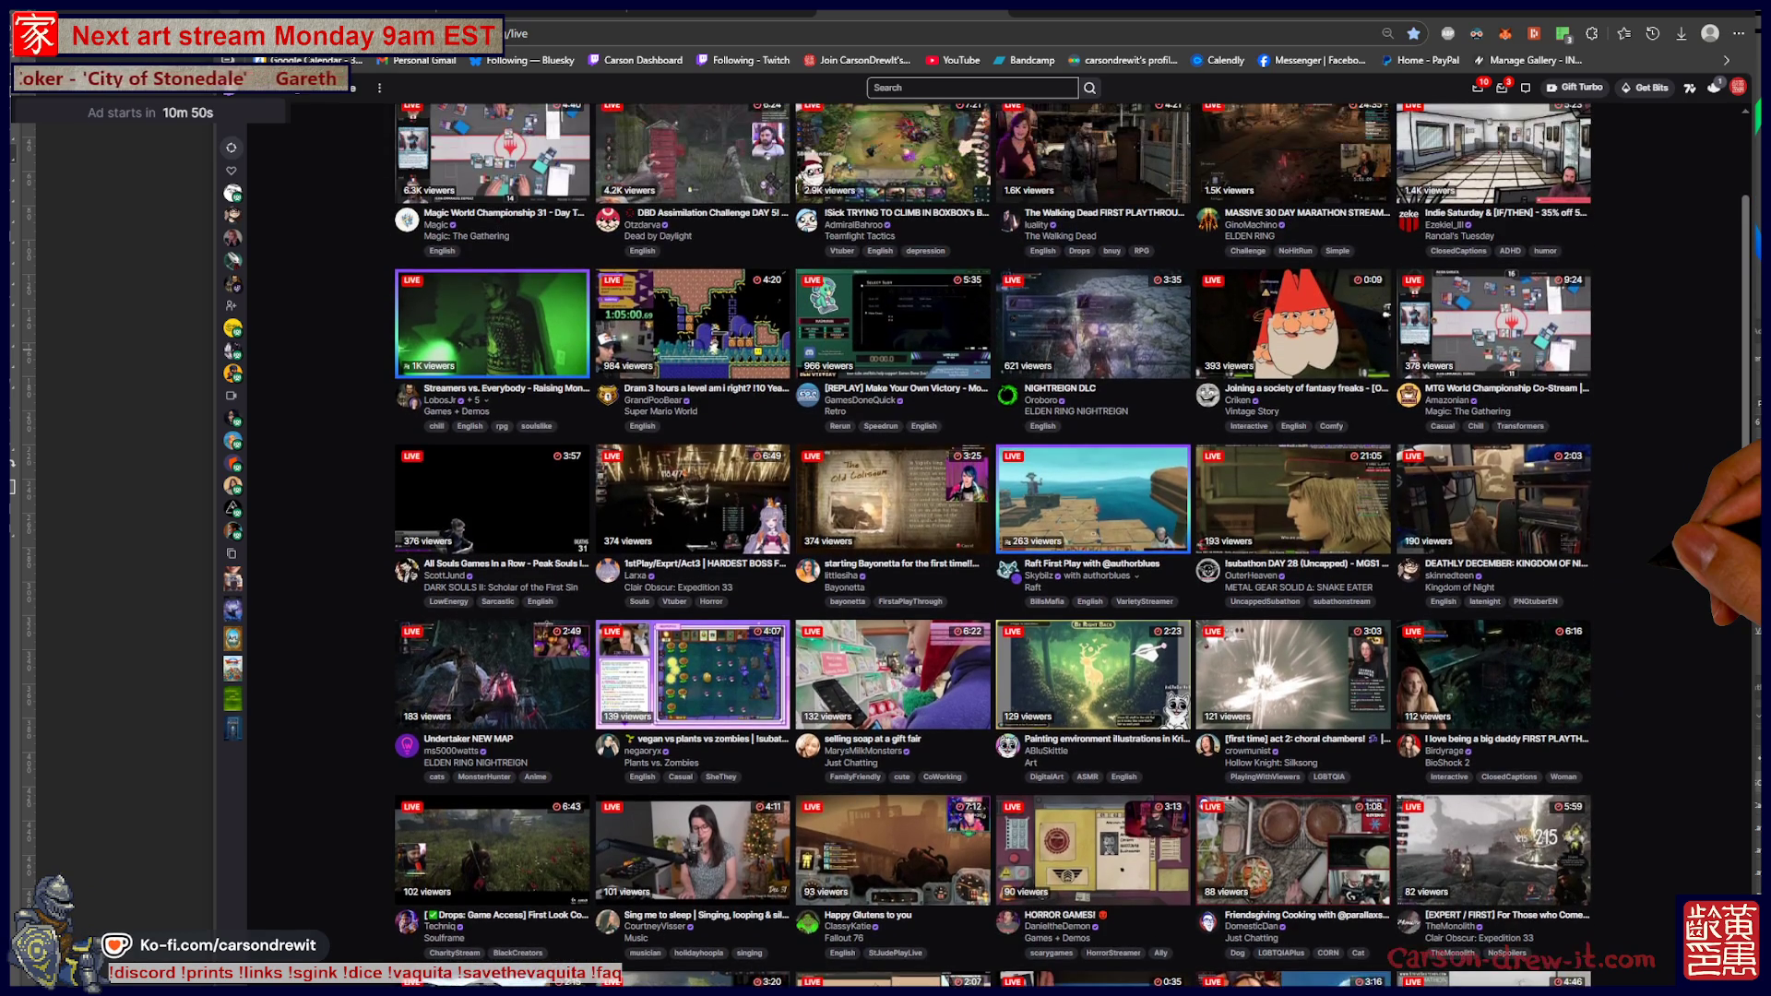
scroll(993, 544, "up", 3)
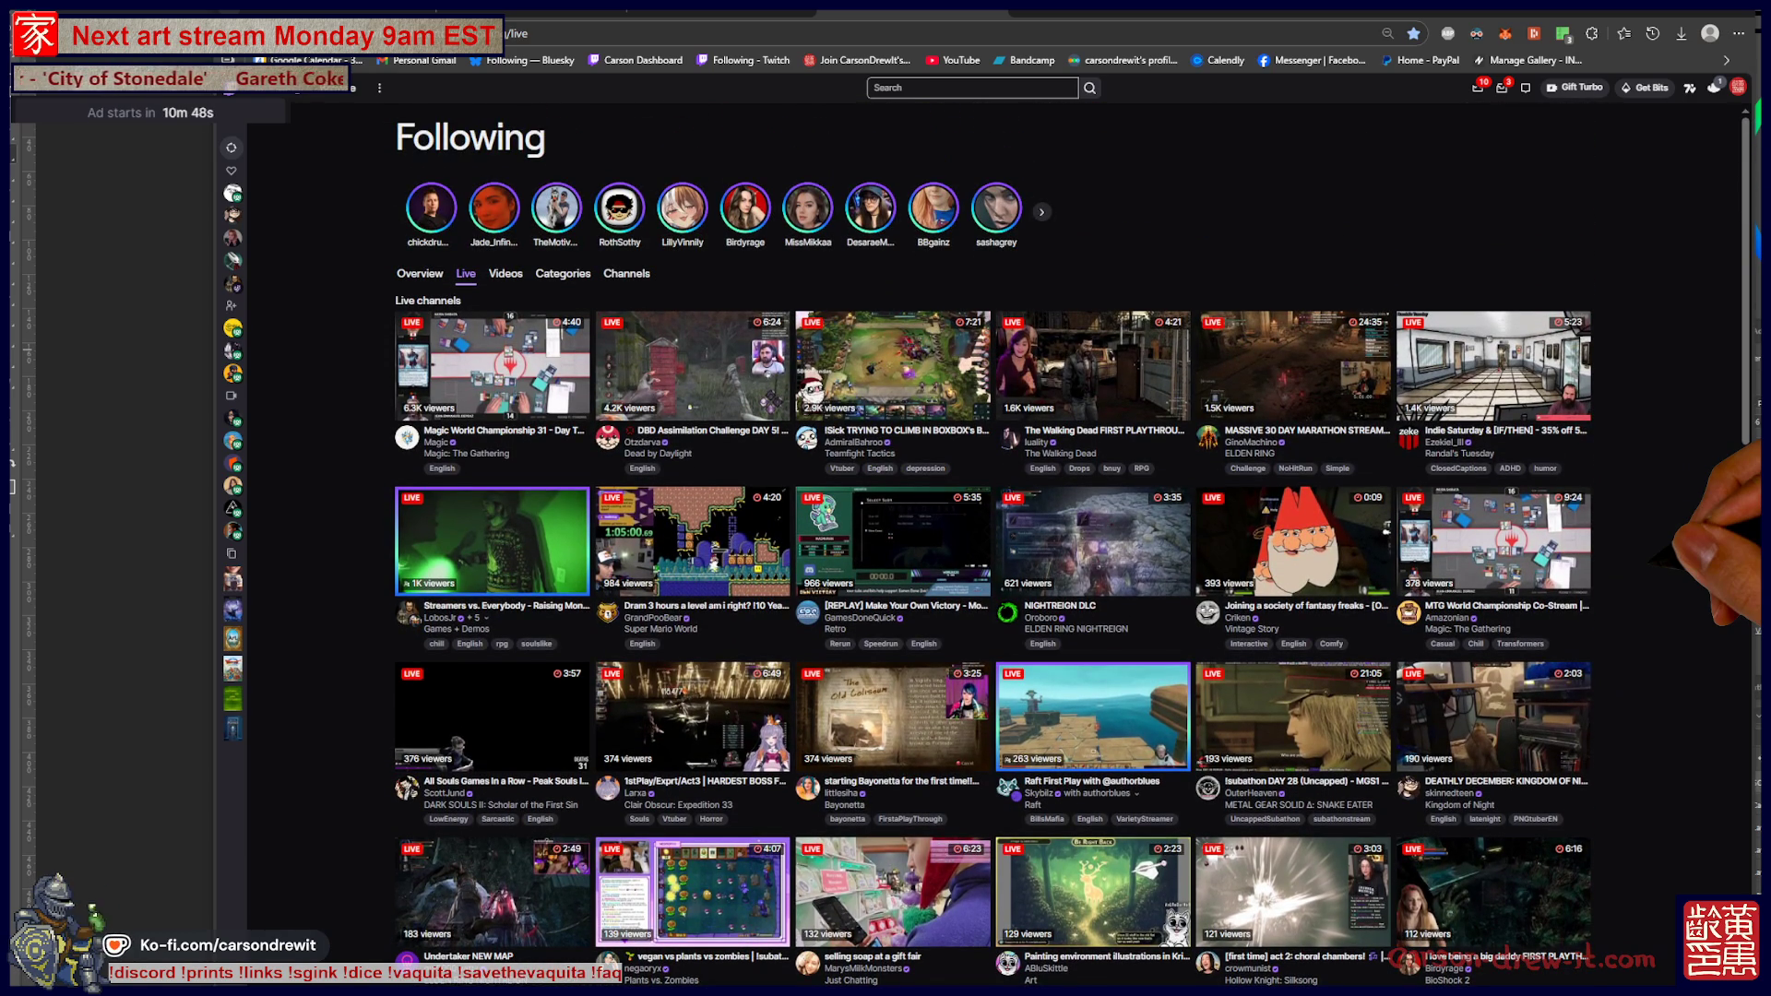
scroll(993, 544, "down", 4)
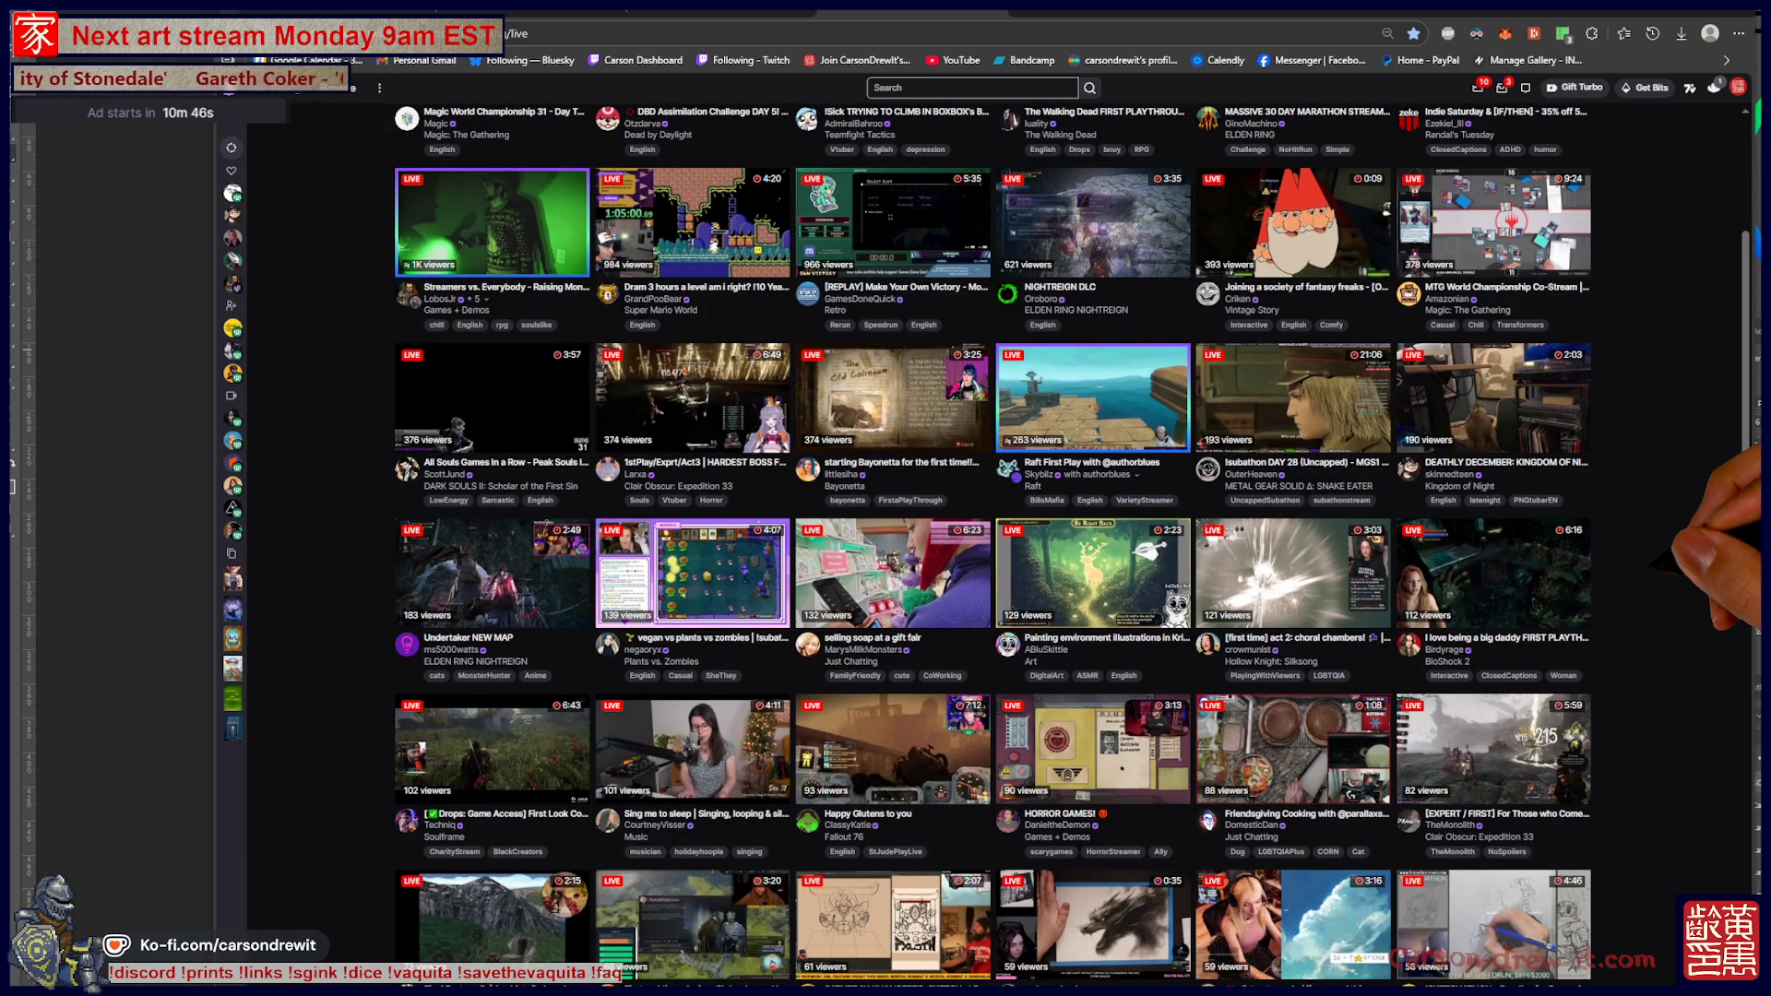
scroll(993, 544, "down", 4)
scroll(993, 545, "down", 2)
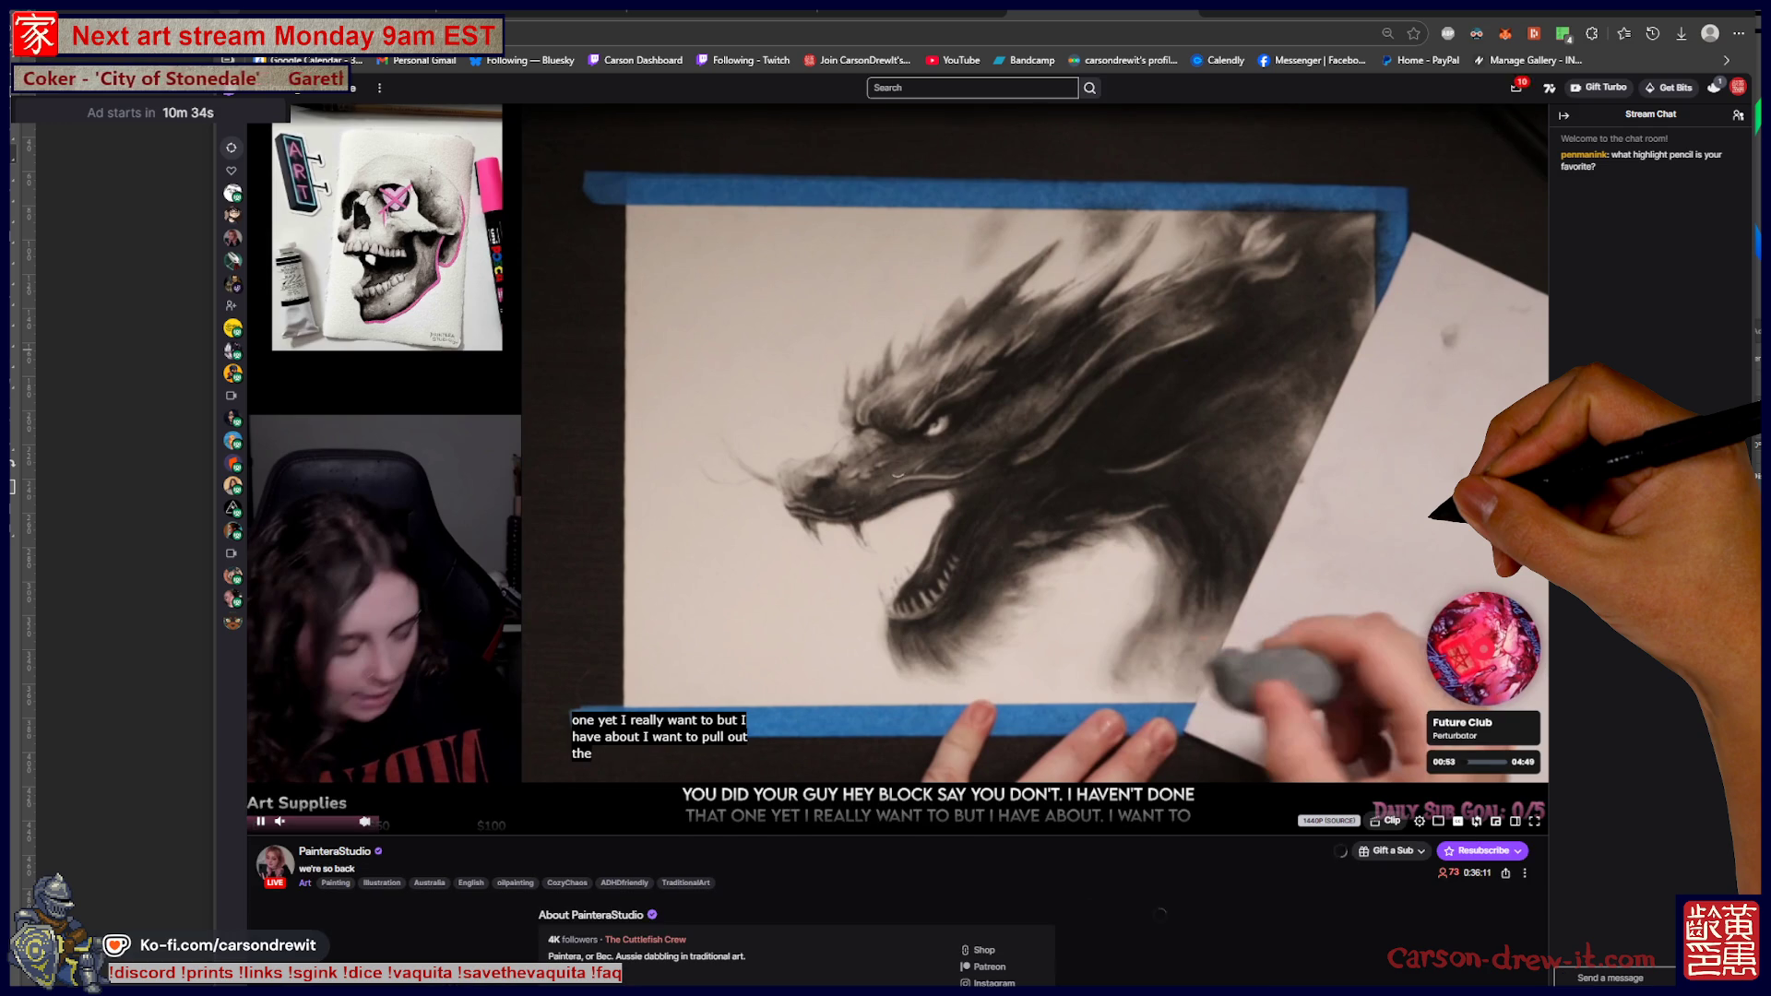
key("alt+Left")
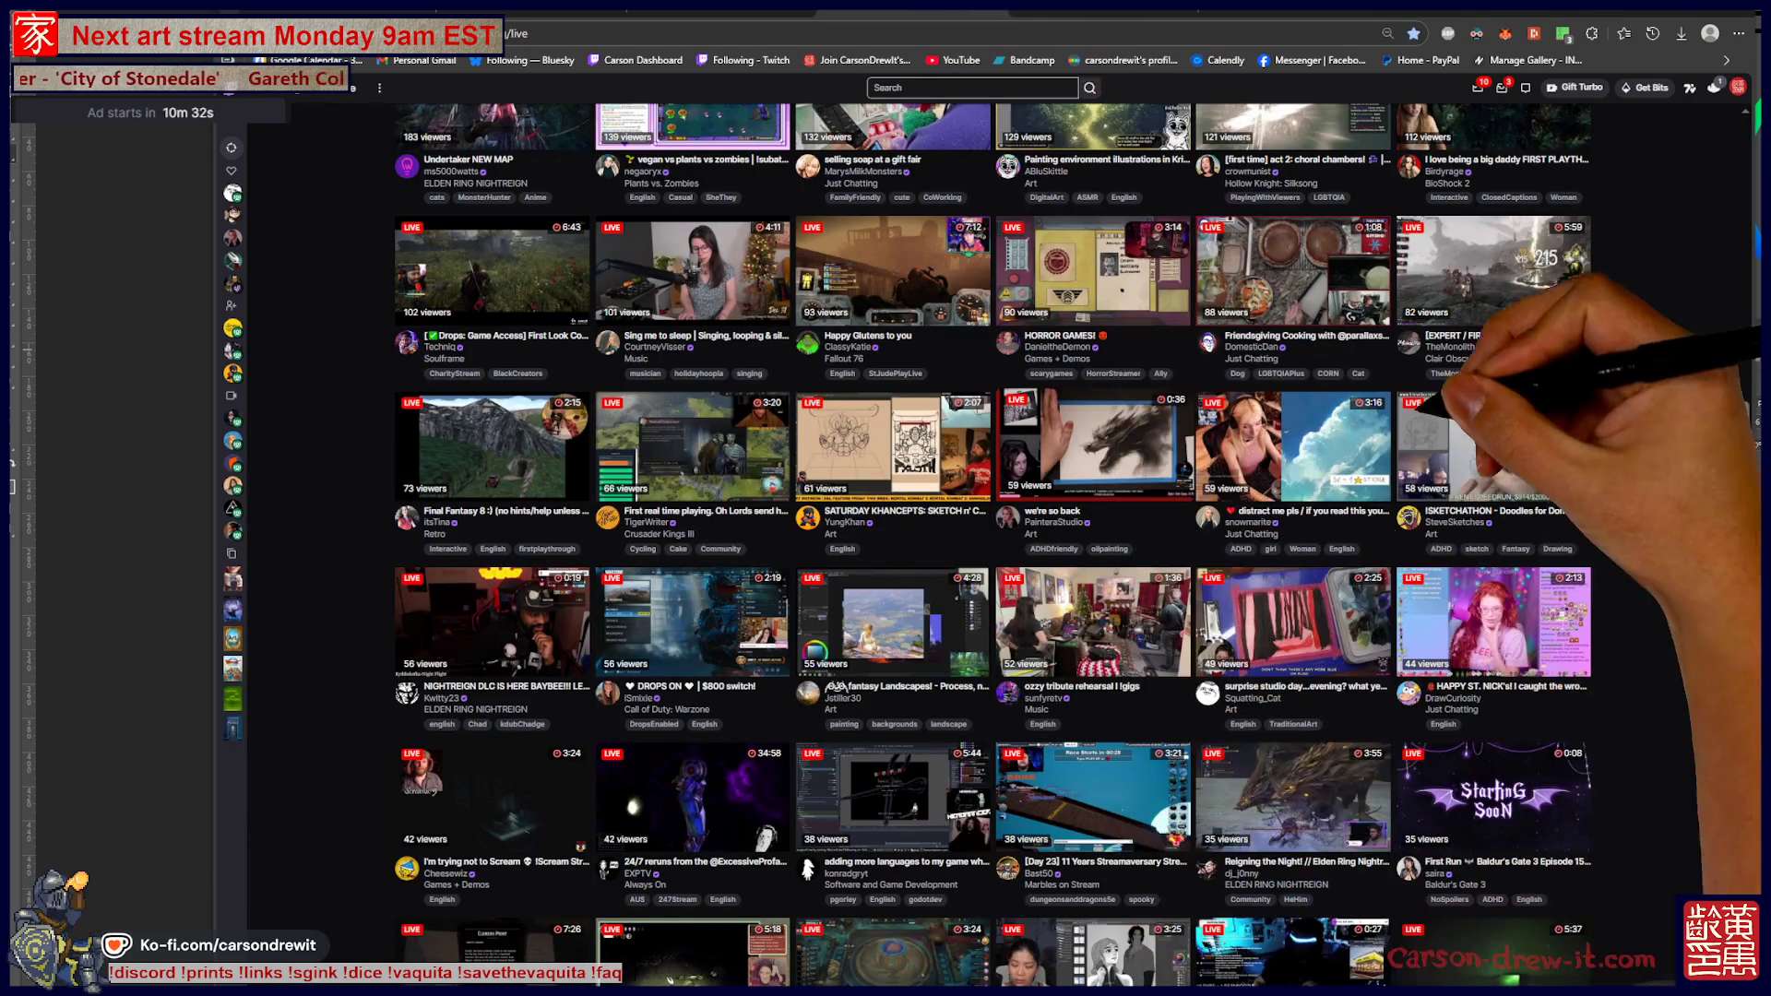
scroll(895, 544, "down", 4)
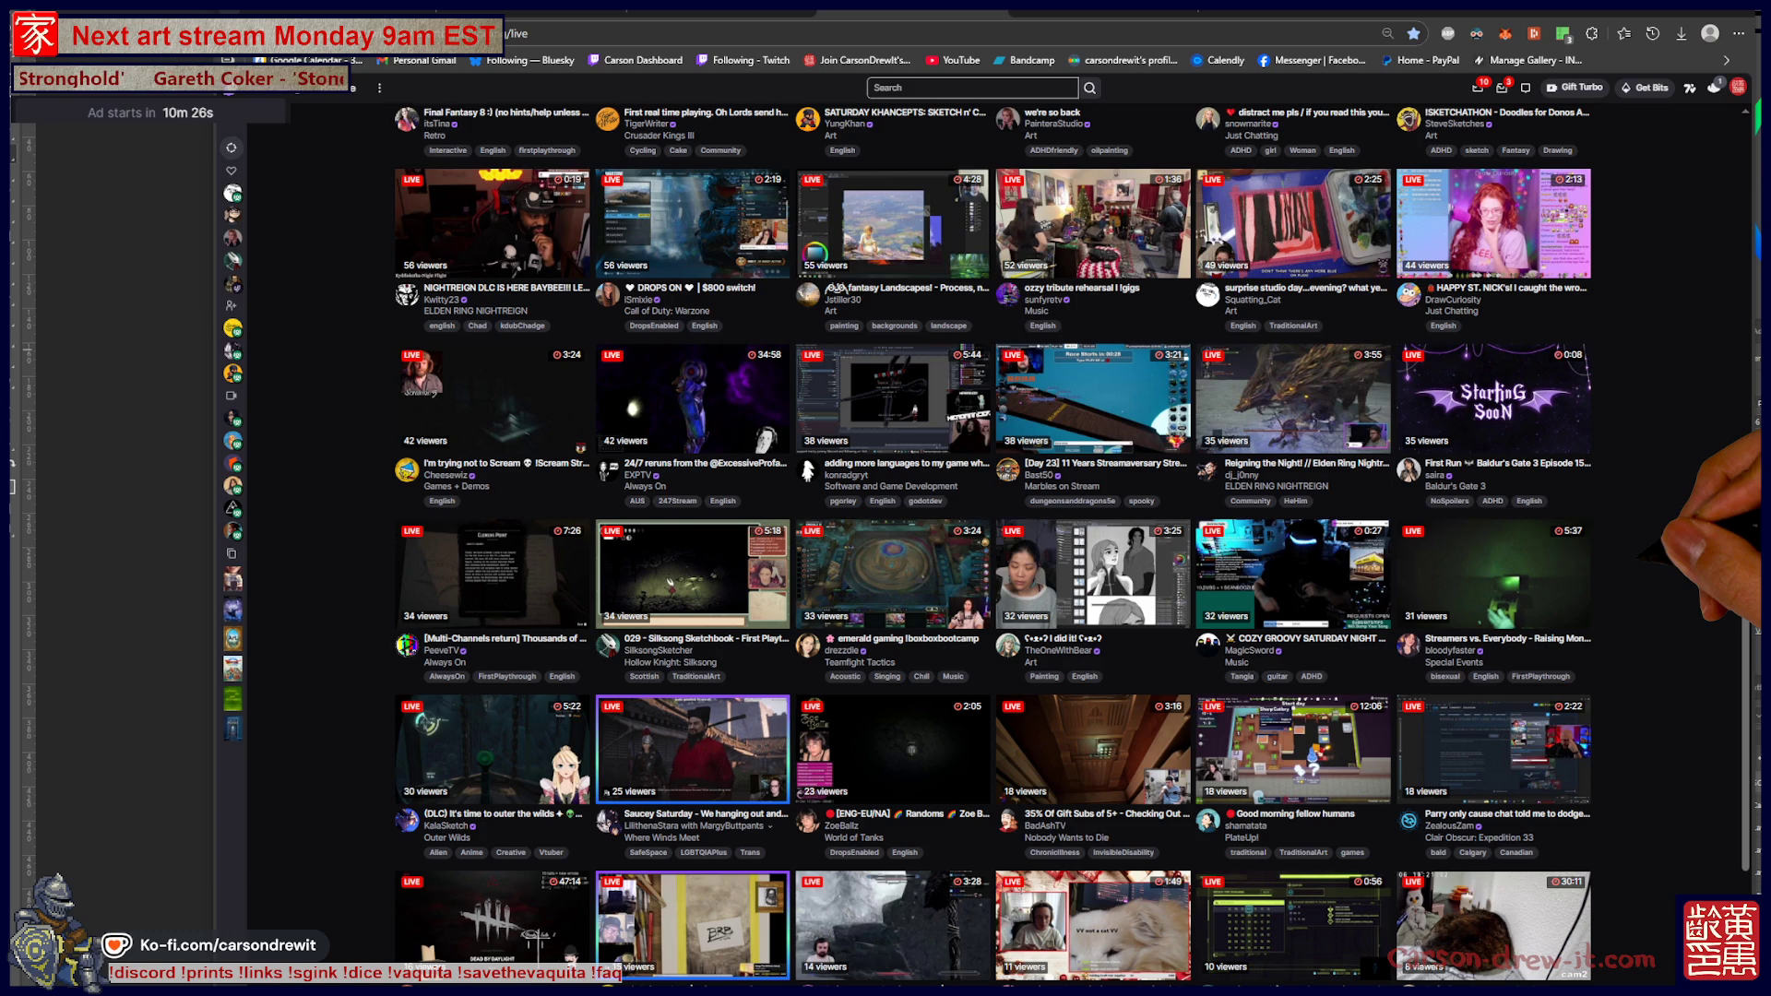
scroll(895, 544, "down", 2)
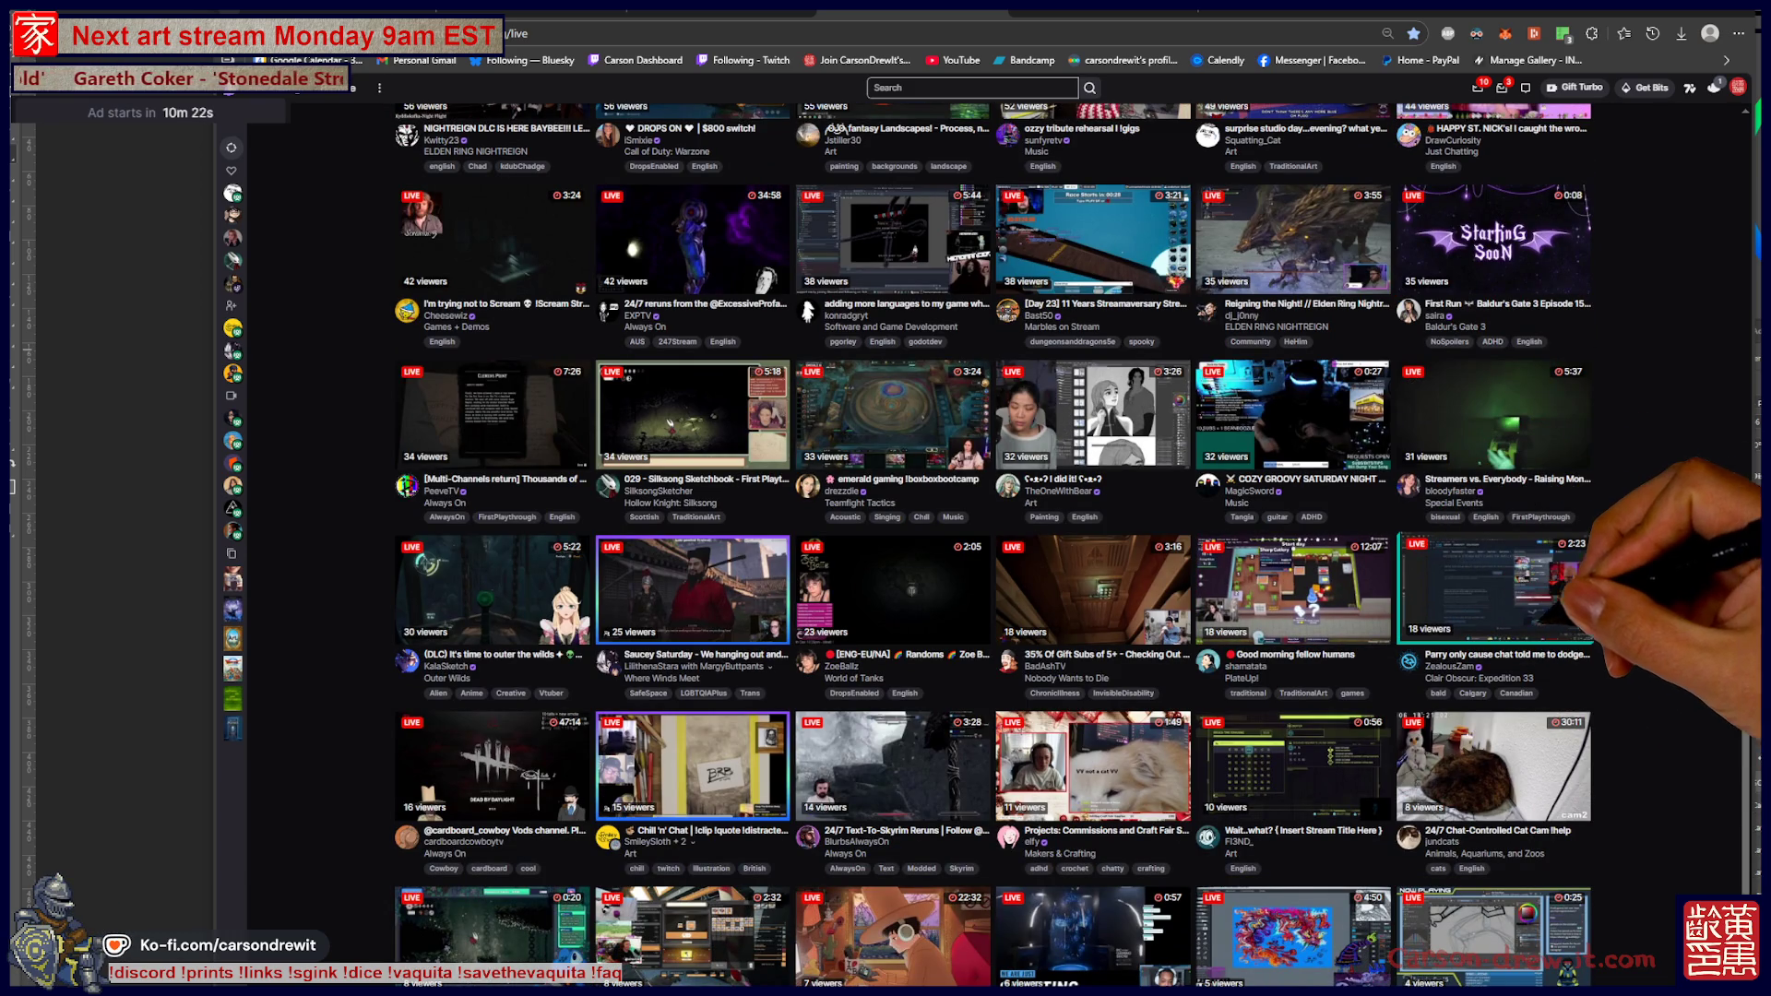
scroll(895, 544, "down", 1)
scroll(992, 544, "up", 1)
scroll(992, 544, "up", 1)
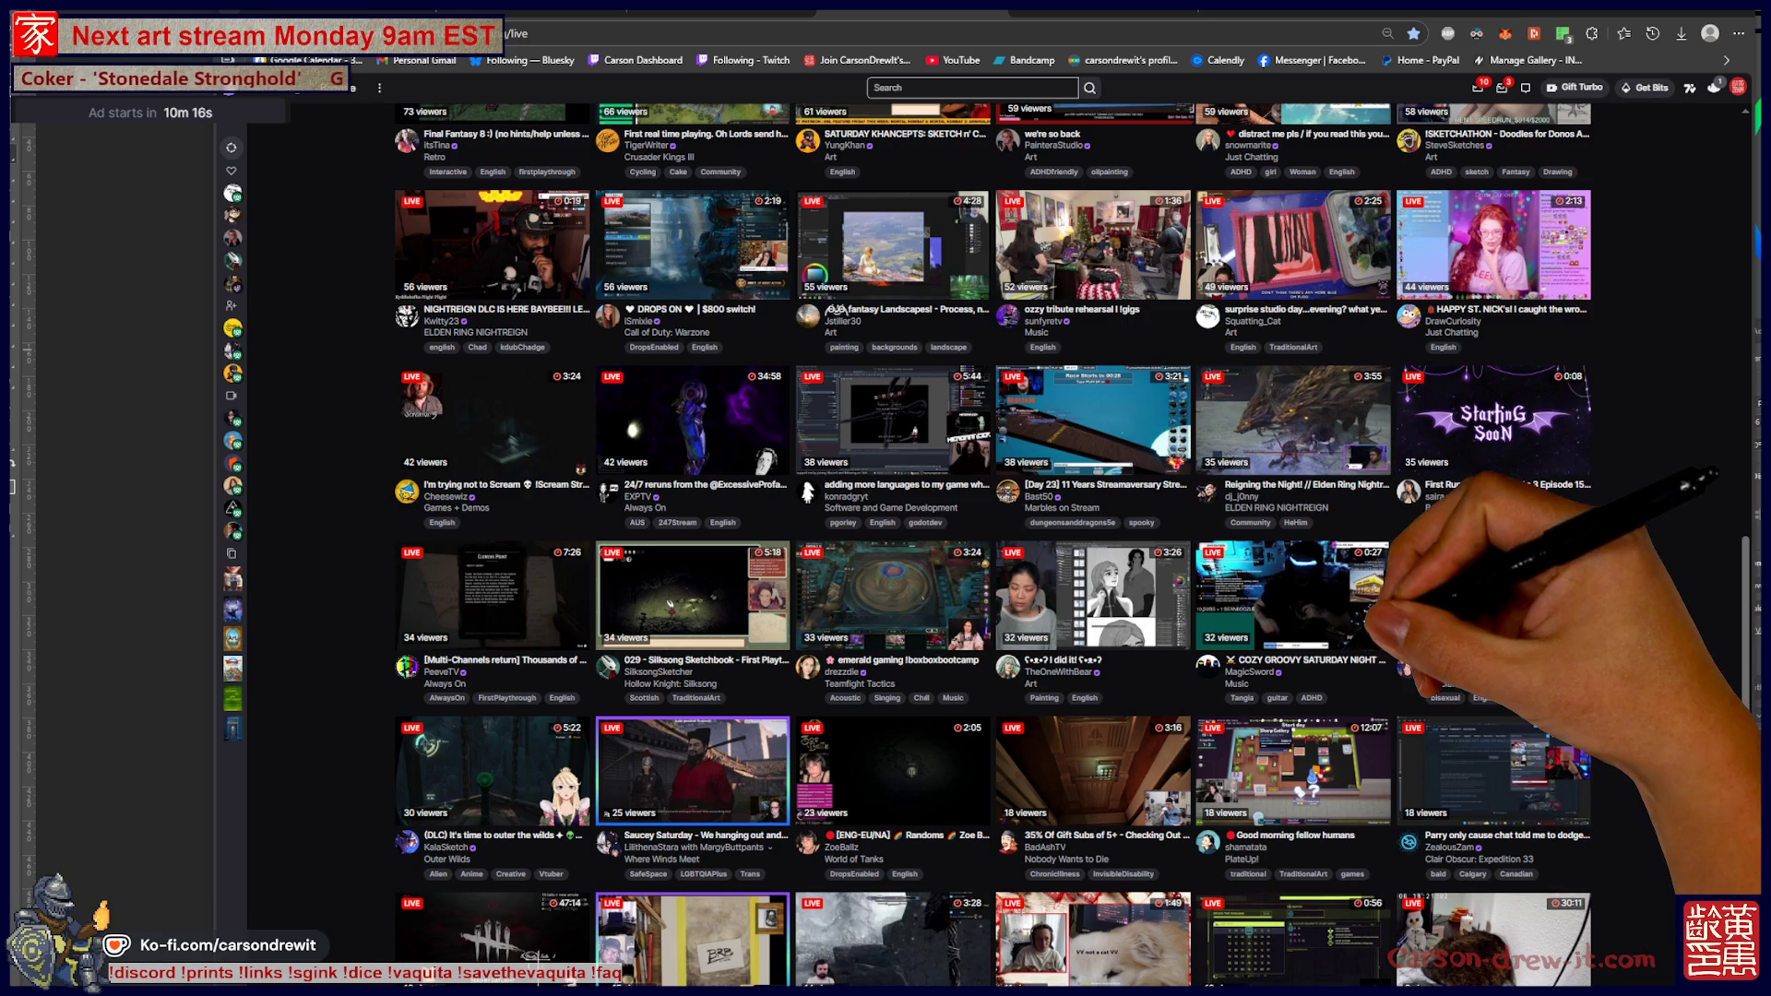
scroll(1370, 651, "down", 1)
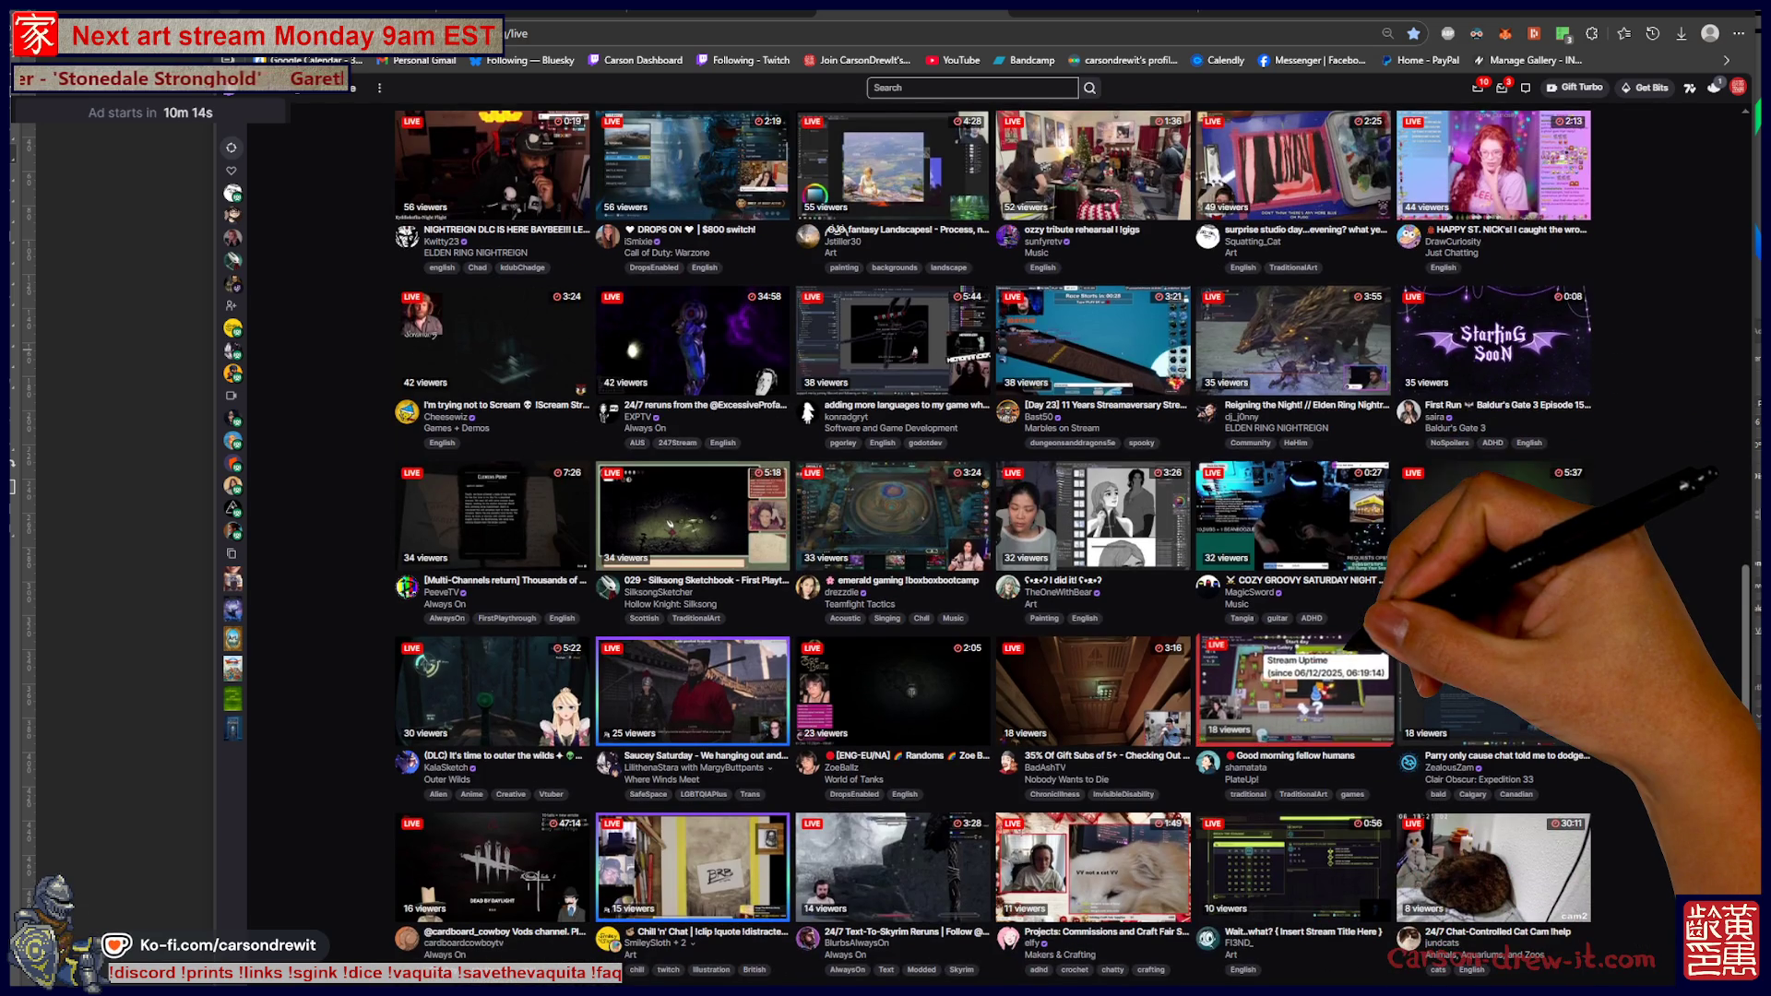
scroll(1370, 651, "down", 1)
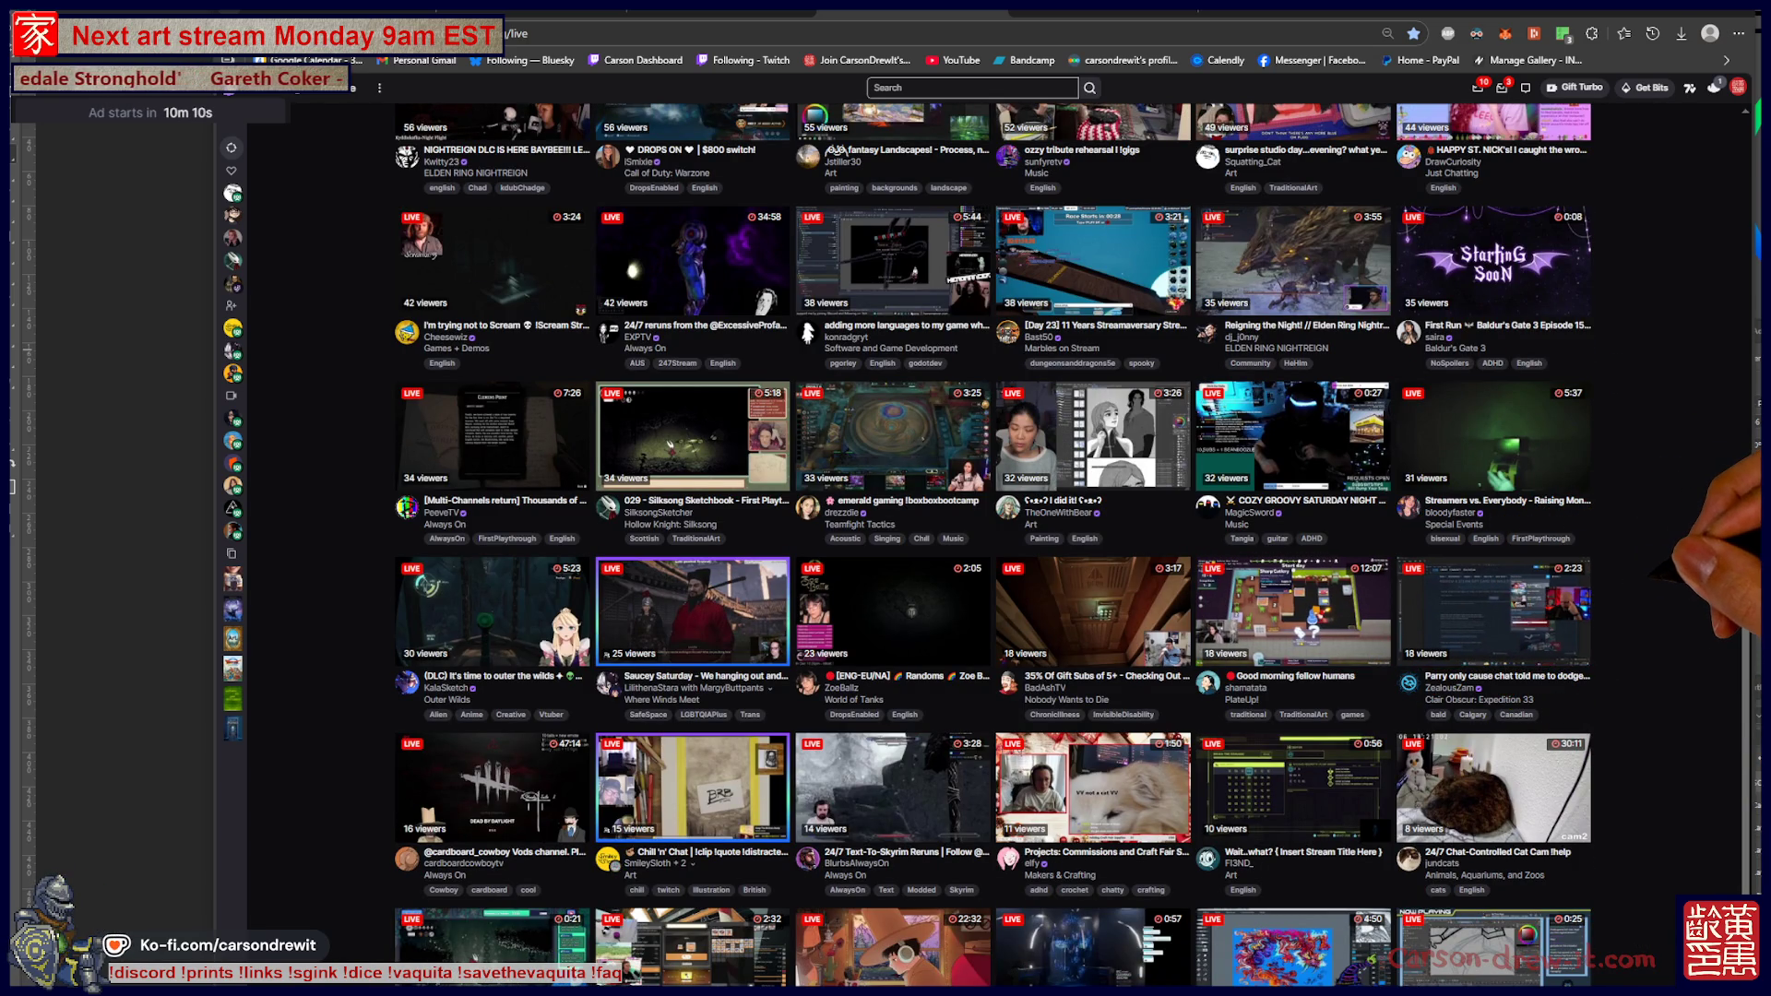
scroll(1369, 650, "down", 2)
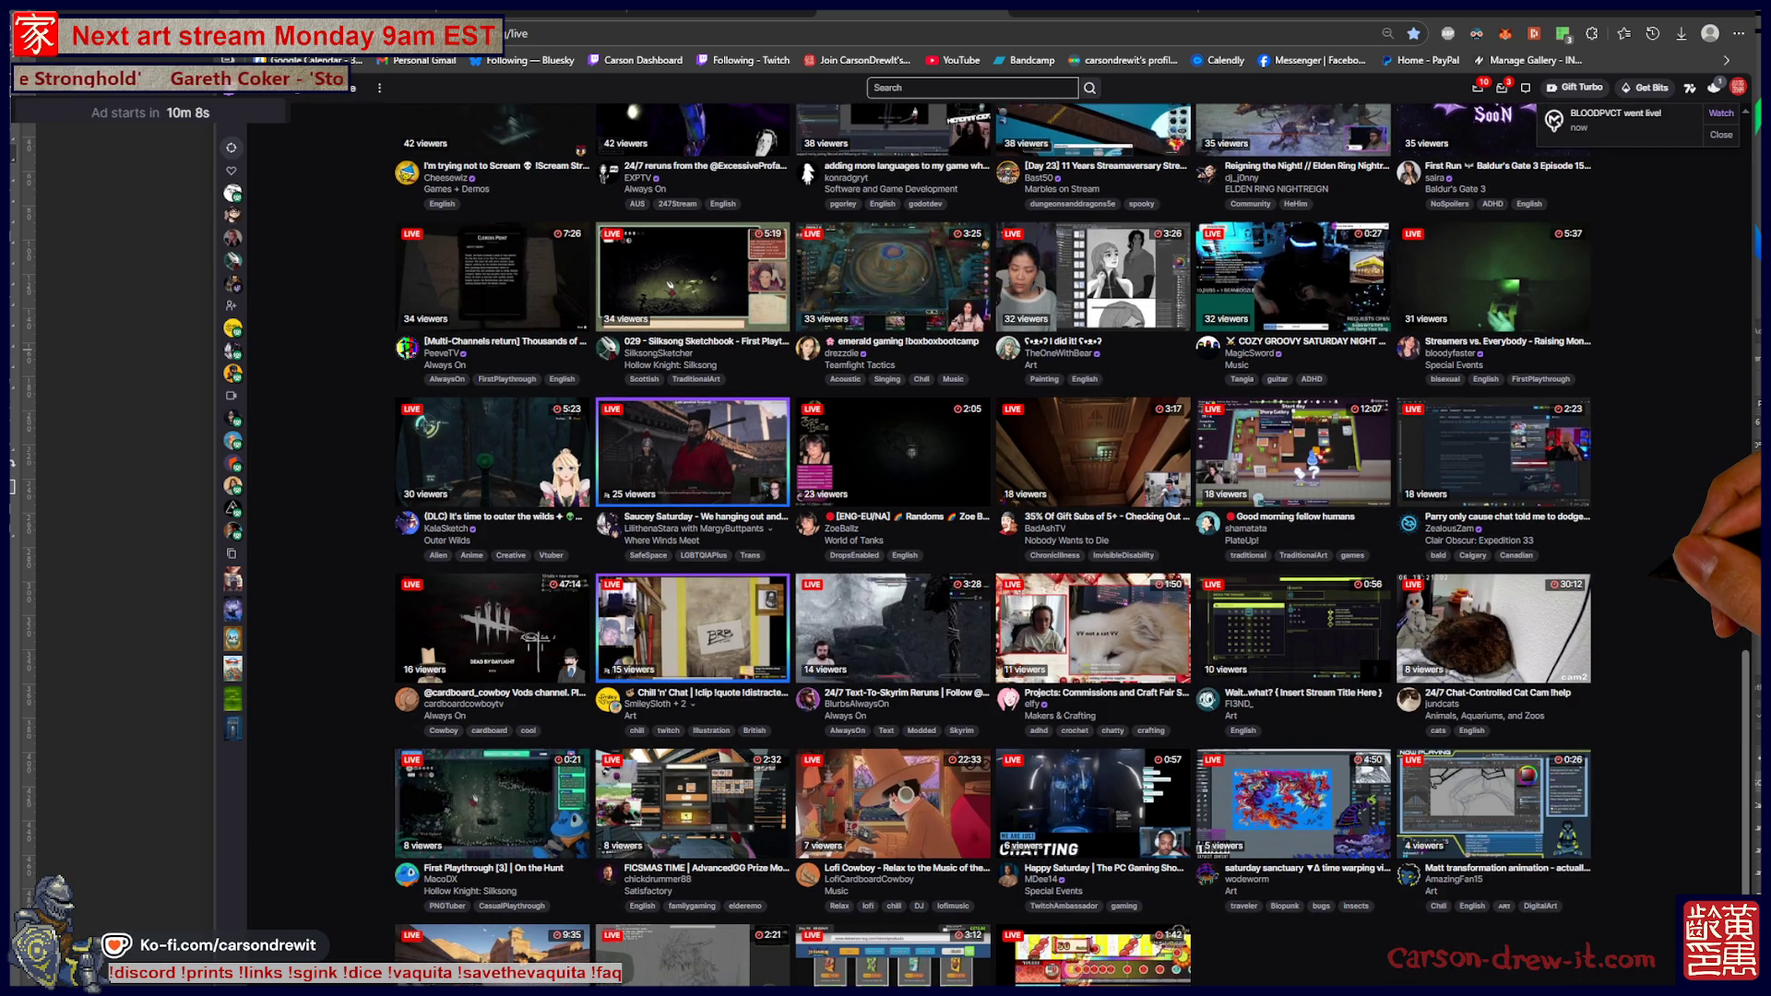
scroll(1370, 650, "down", 1)
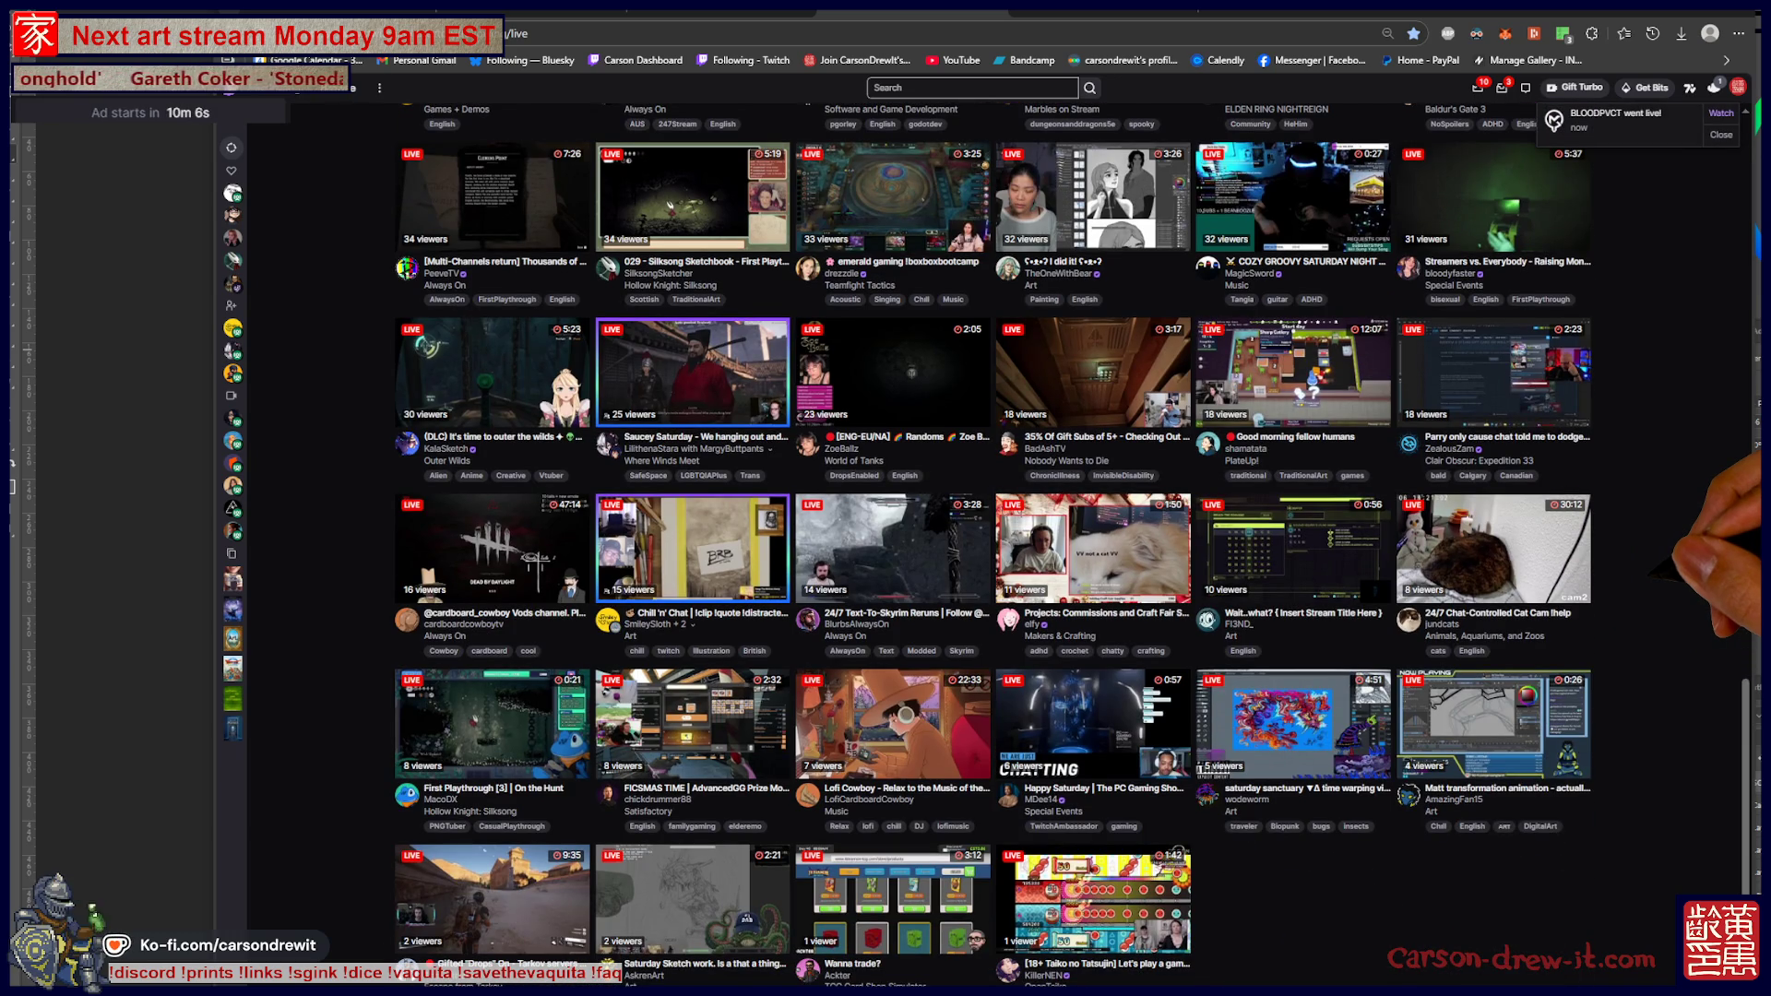
scroll(993, 544, "up", 4)
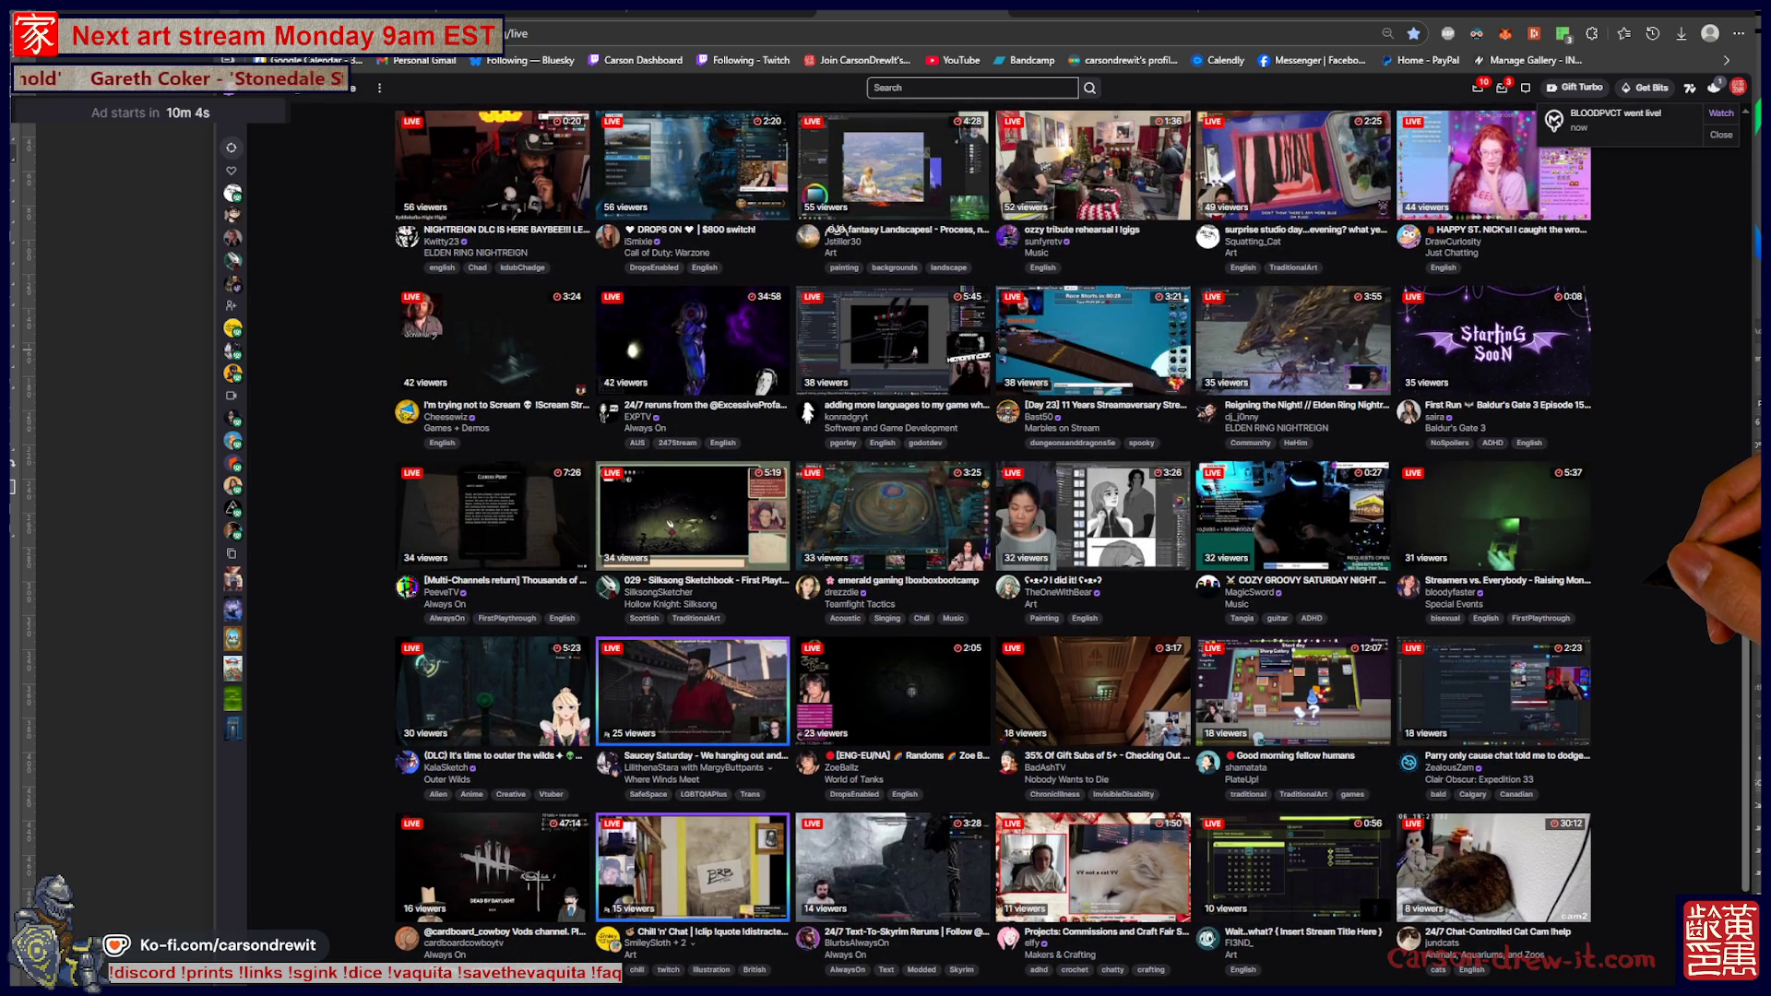
scroll(1077, 544, "down", 4)
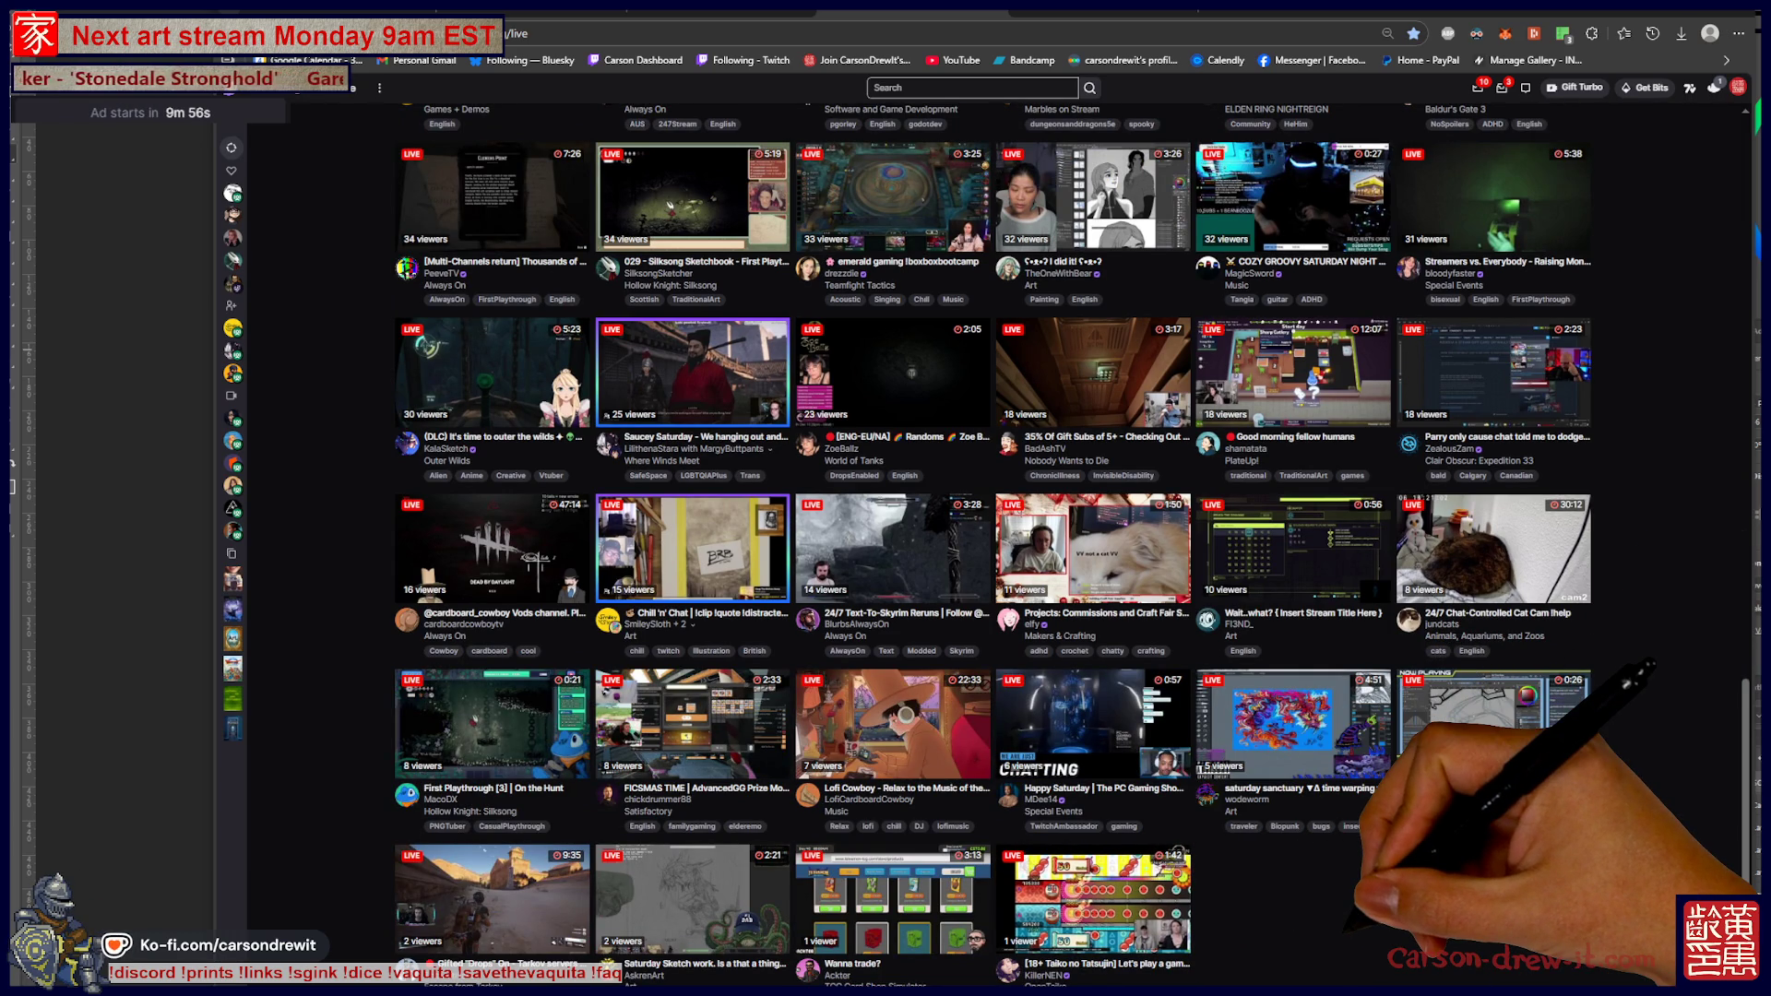
scroll(1078, 544, "up", 4)
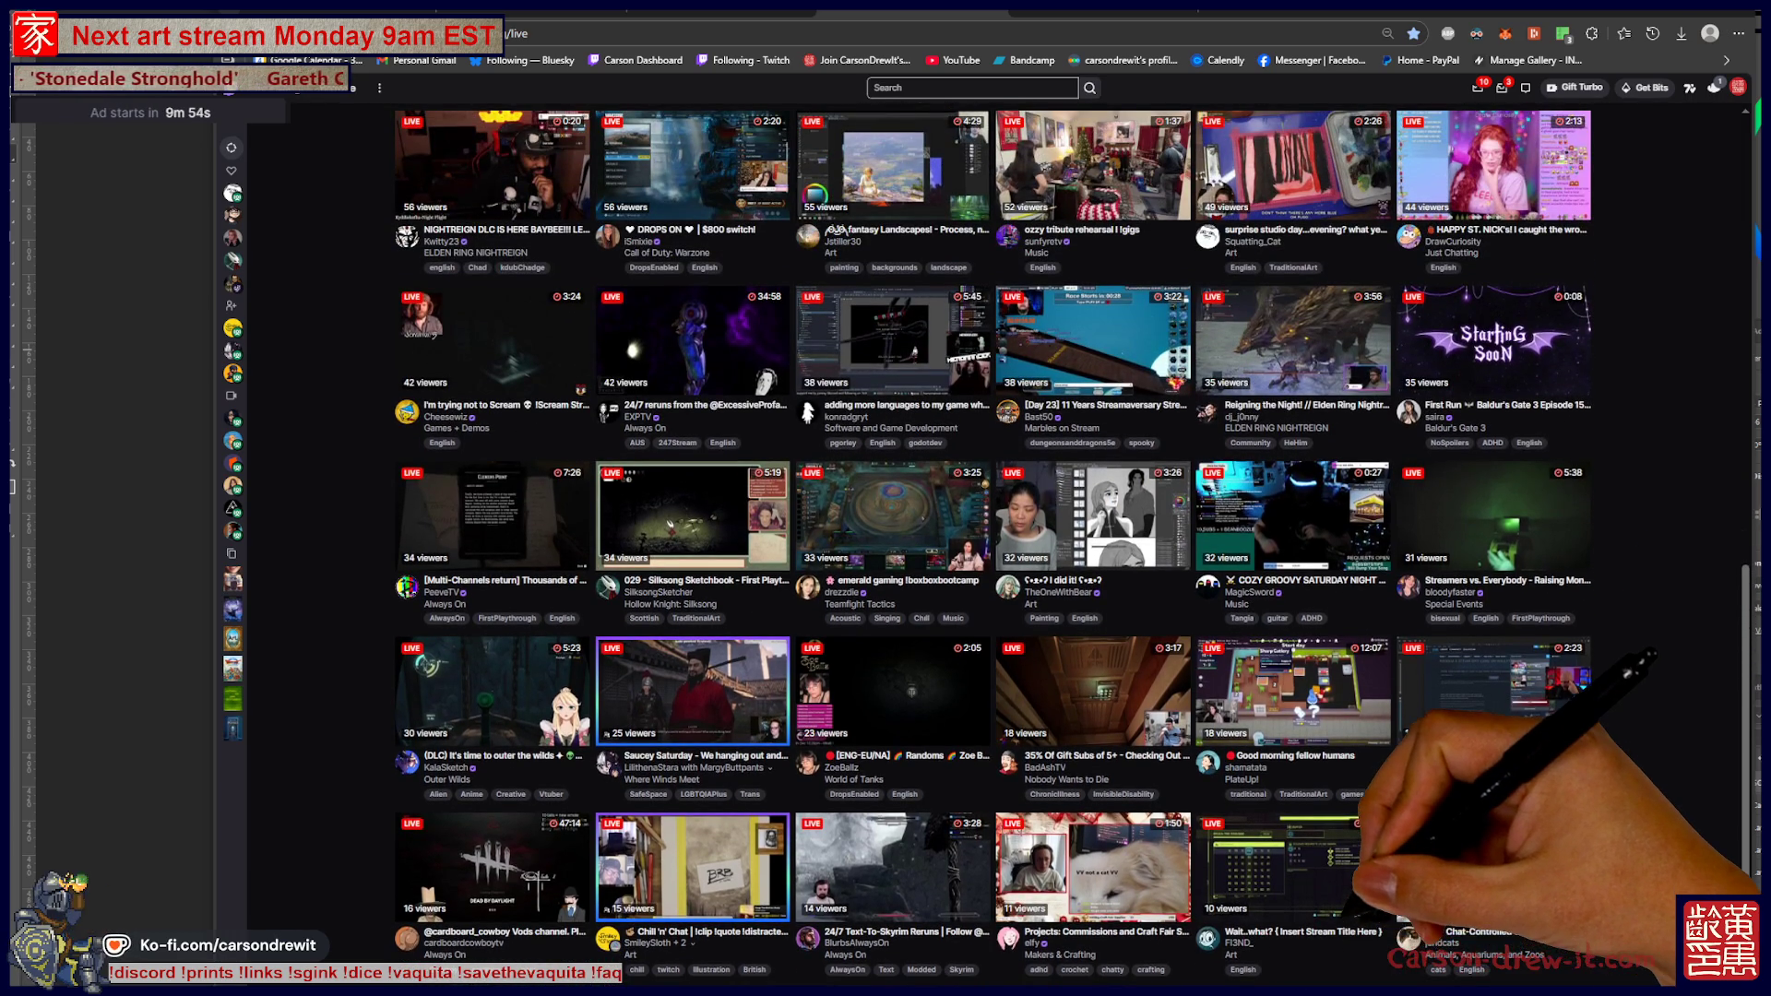
scroll(1077, 545, "up", 4)
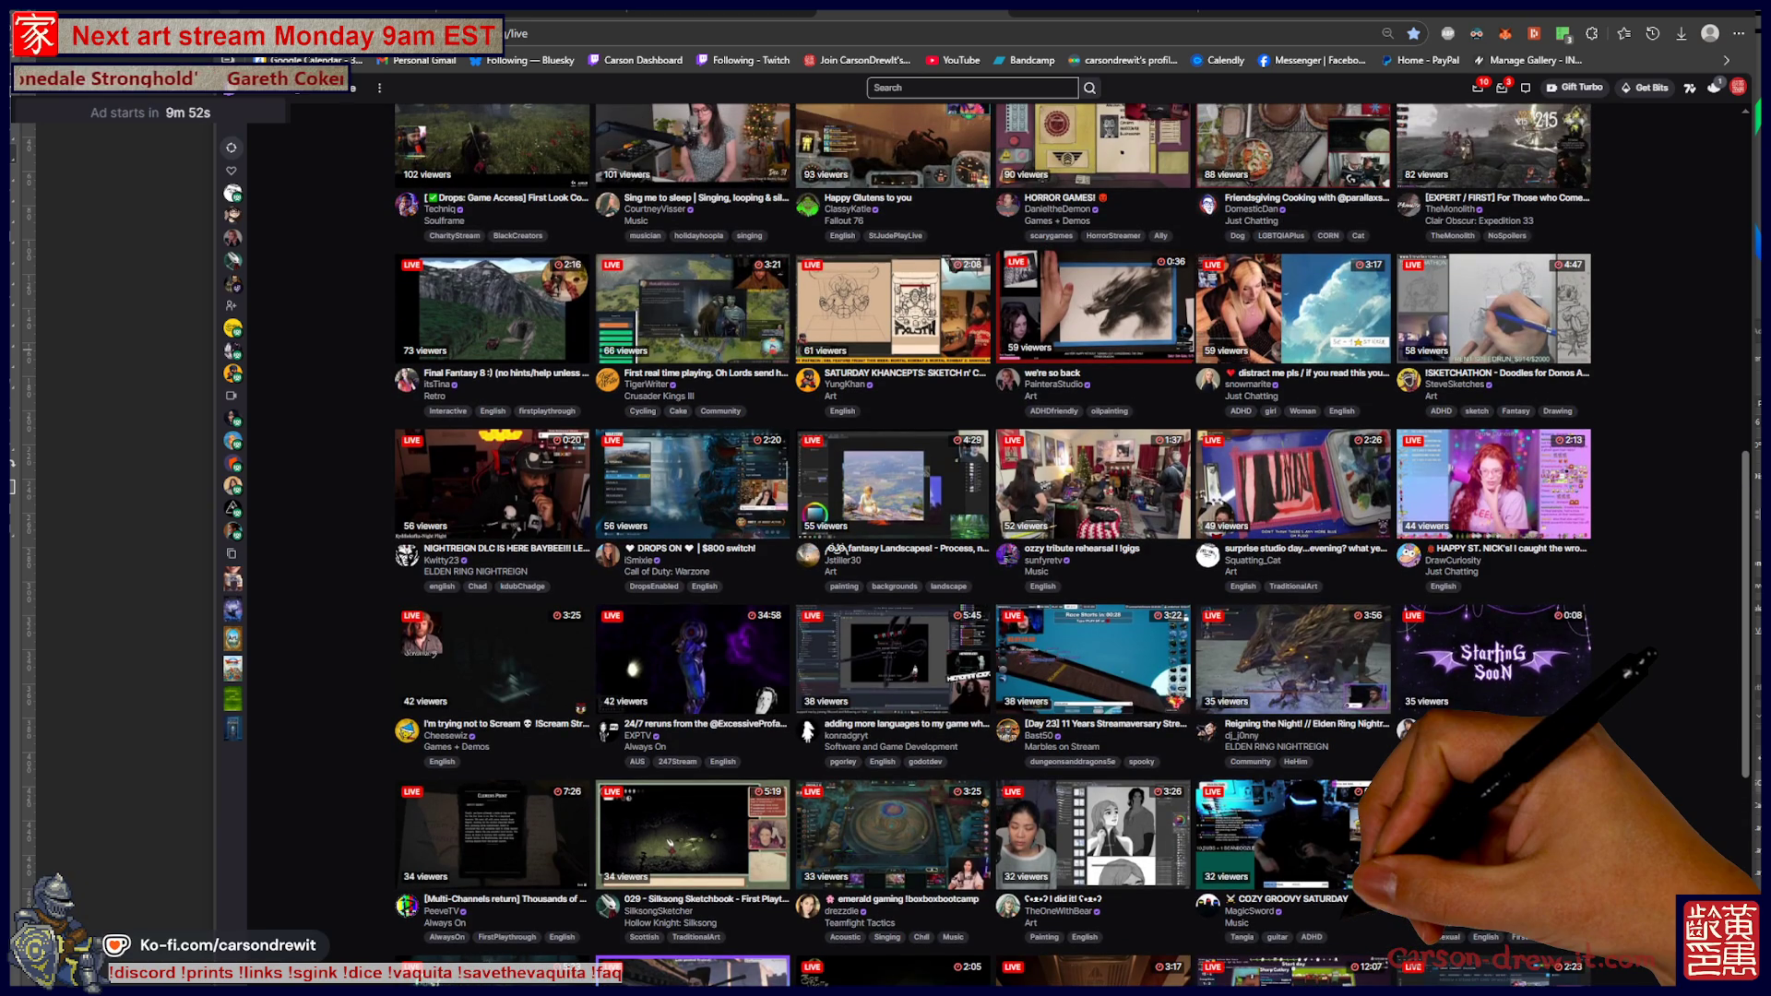
scroll(1300, 646, "up", 2)
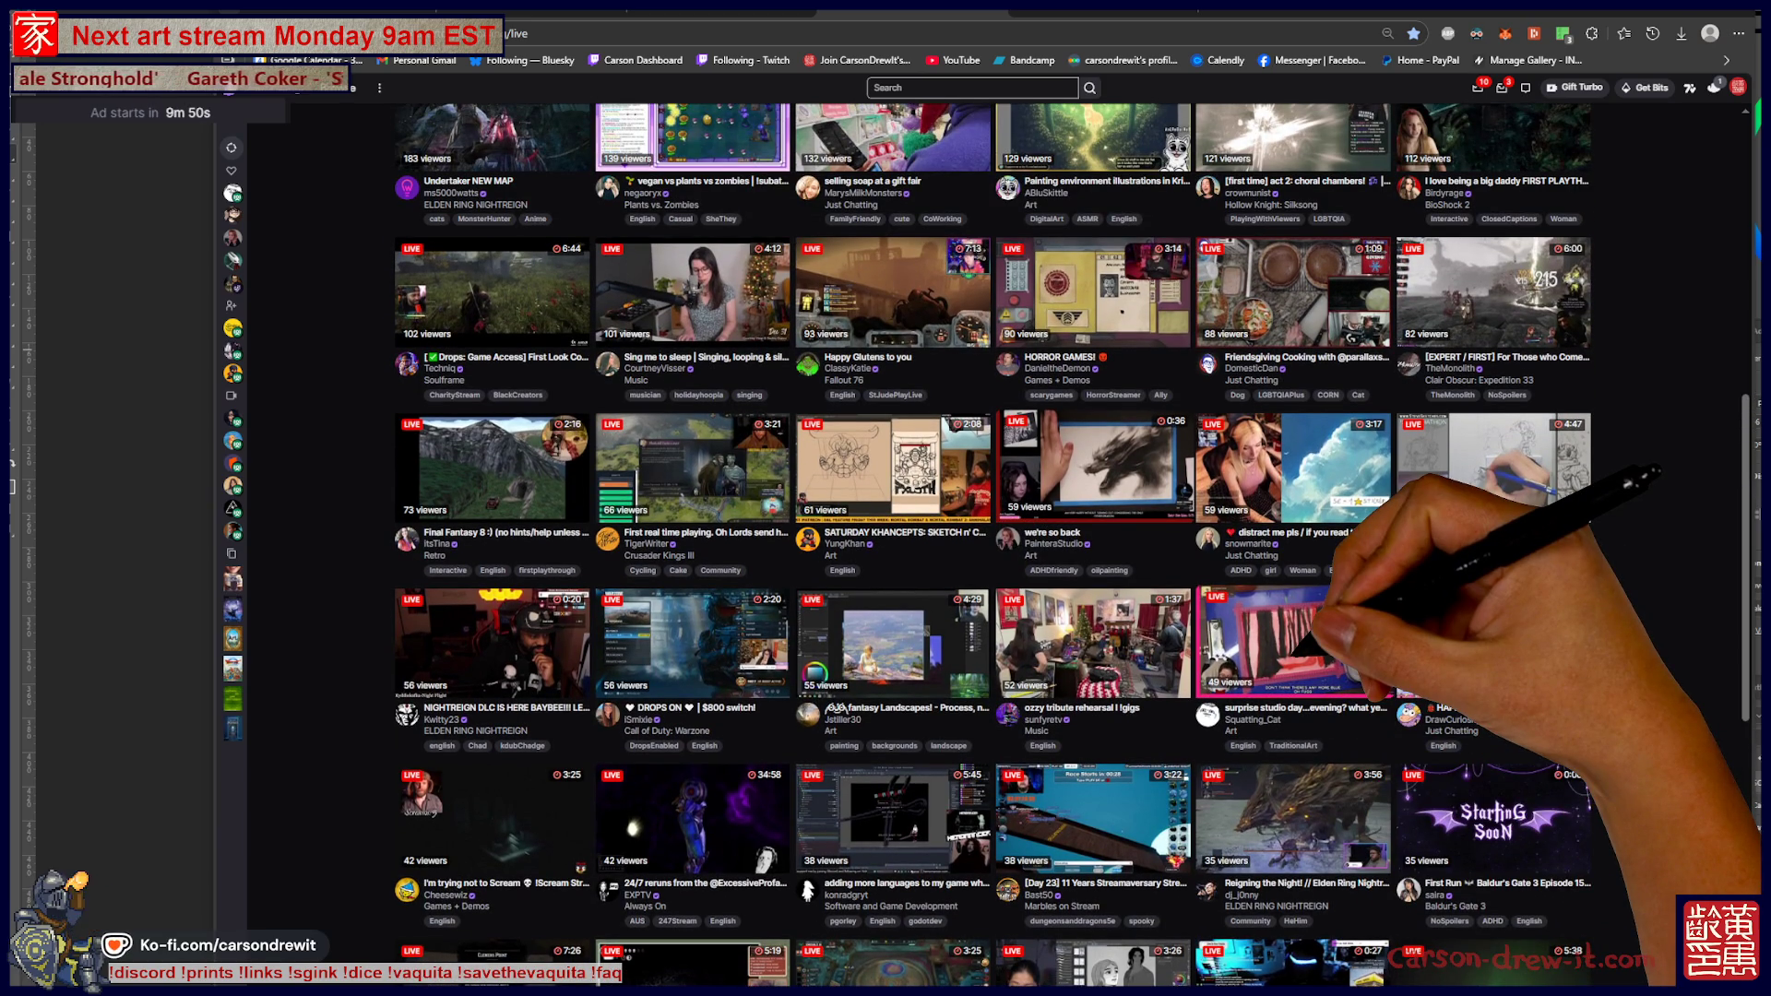